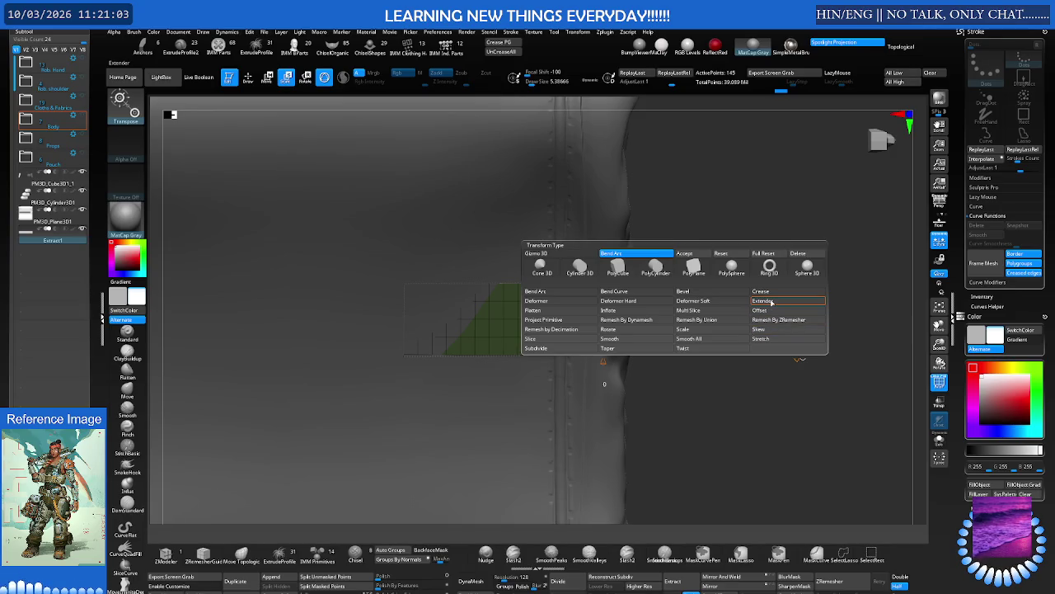
Apply an Extender deformer to the green strip plane and stretch it across both sides of the raised seam
click(771, 302)
mouse_move(602, 249)
mouse_down()
mouse_move(605, 235)
mouse_move(604, 248)
mouse_up()
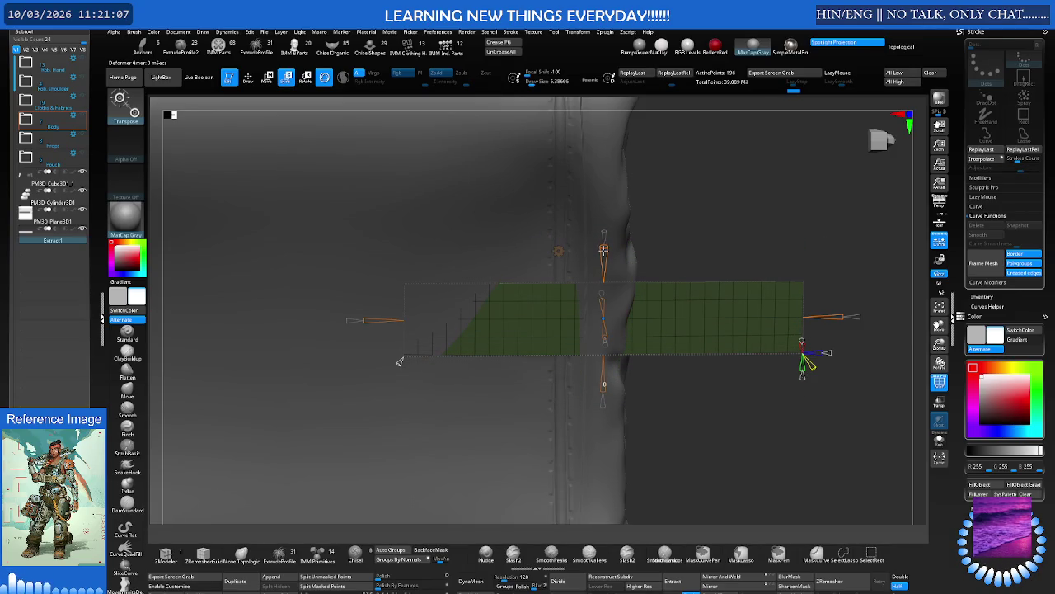
drag(365, 319, 378, 315)
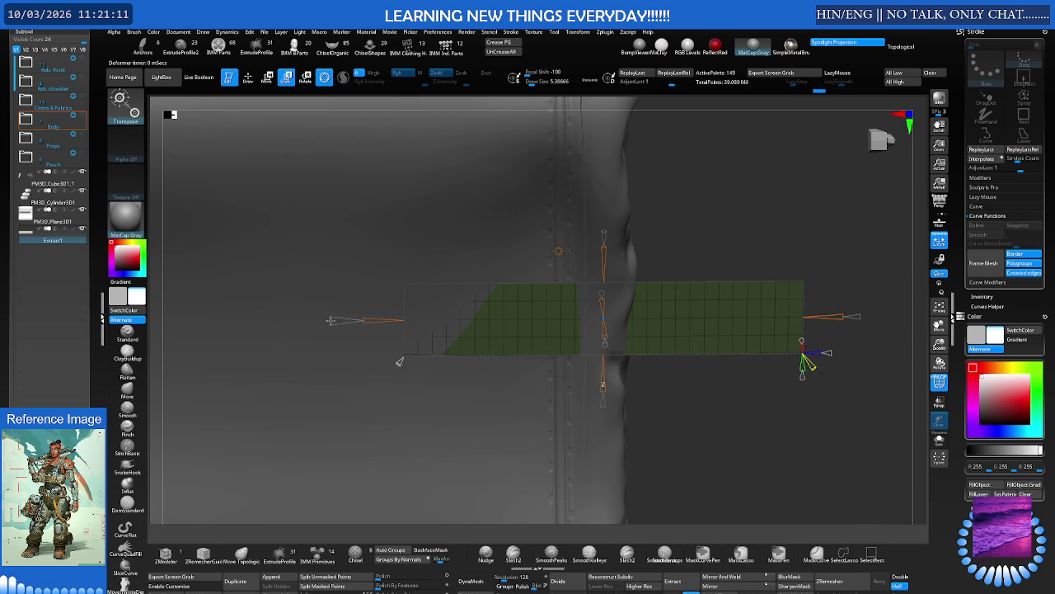
drag(361, 320, 375, 319)
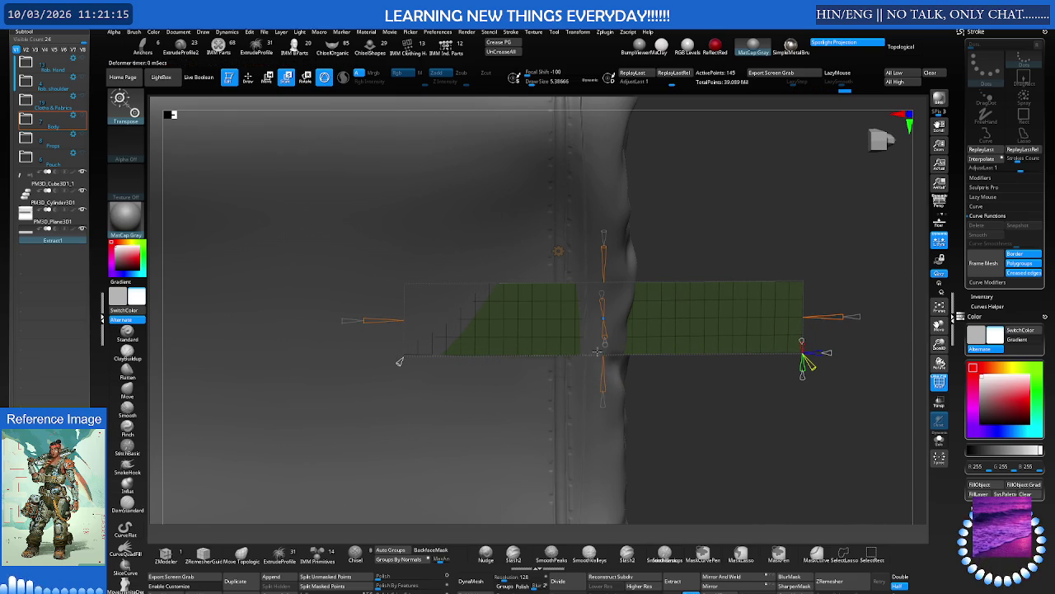
right_drag(635, 321, 606, 323)
mouse_move(635, 326)
mouse_down()
mouse_move(659, 340)
mouse_move(639, 315)
mouse_move(624, 338)
mouse_up()
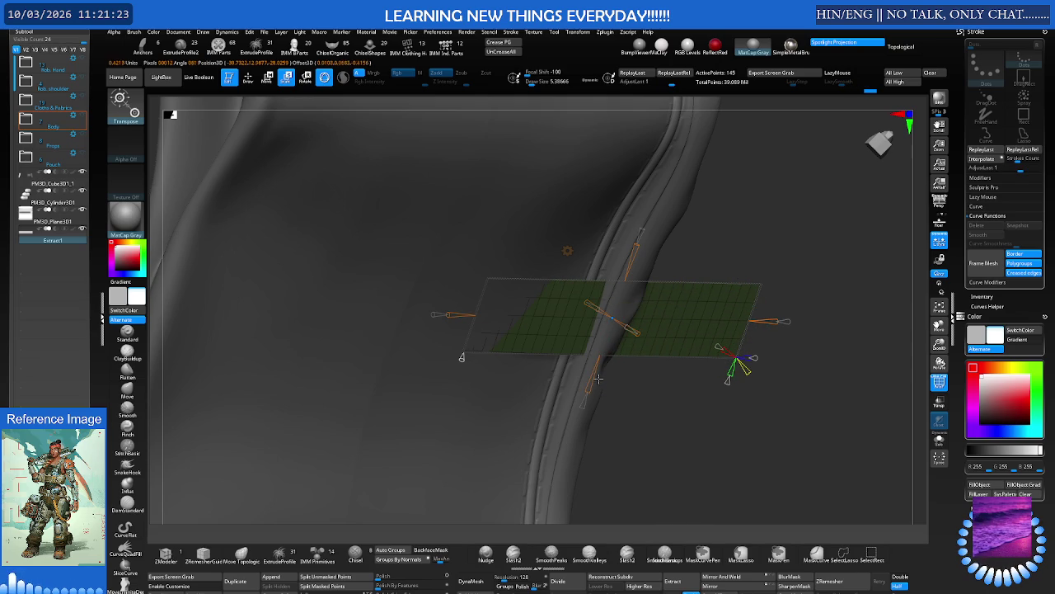
Pull the strip's extended ends back toward its centre and bring up the Transform Type deformer list
mouse_move(594, 375)
mouse_down()
mouse_move(592, 398)
mouse_move(611, 381)
mouse_move(607, 351)
mouse_up()
mouse_move(768, 321)
mouse_down()
mouse_move(832, 313)
mouse_move(726, 324)
mouse_up()
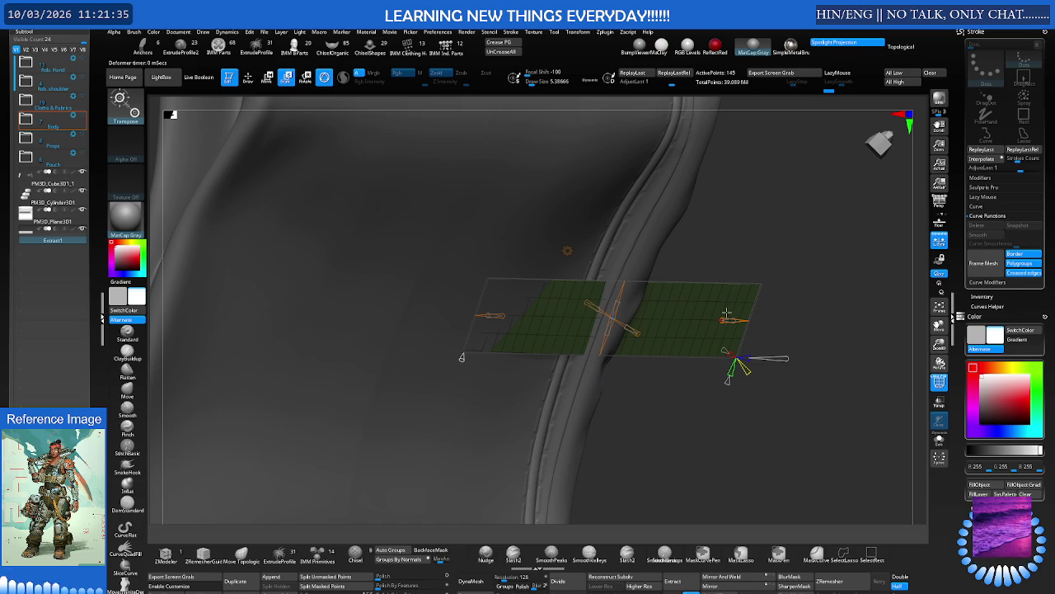
click(568, 249)
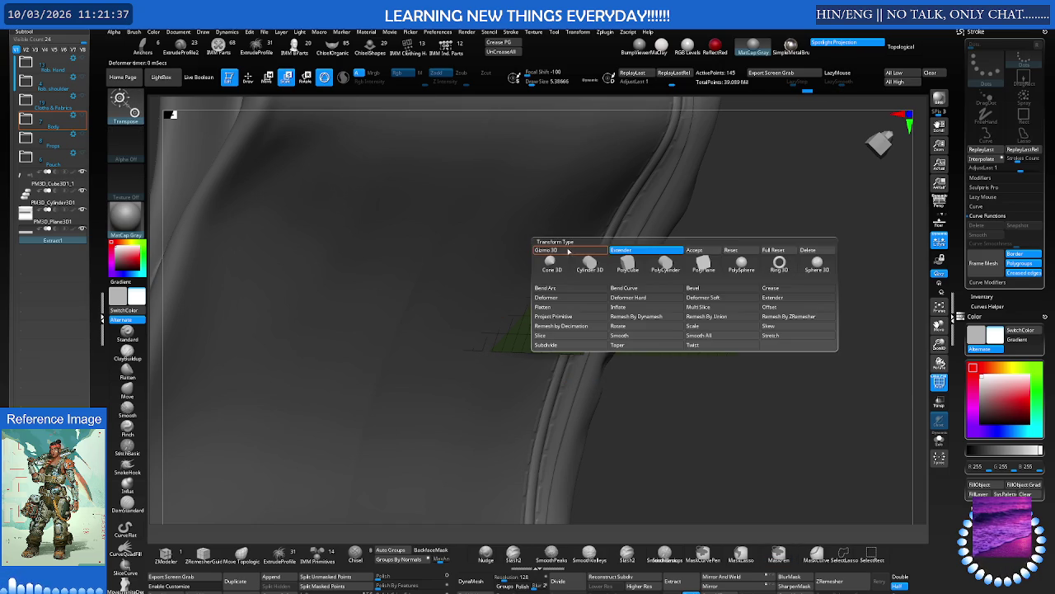
click(691, 253)
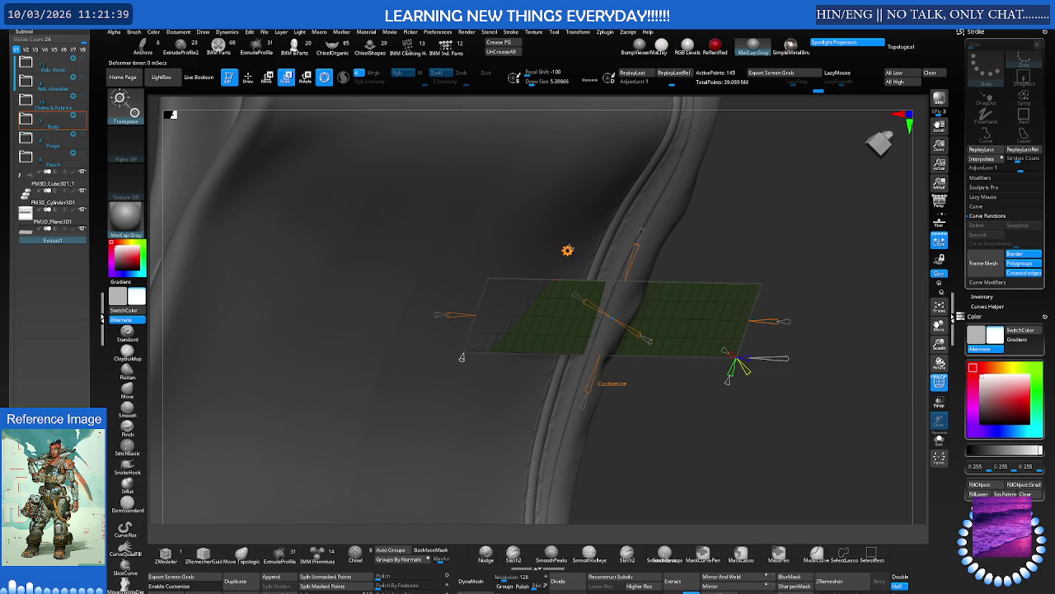
click(568, 254)
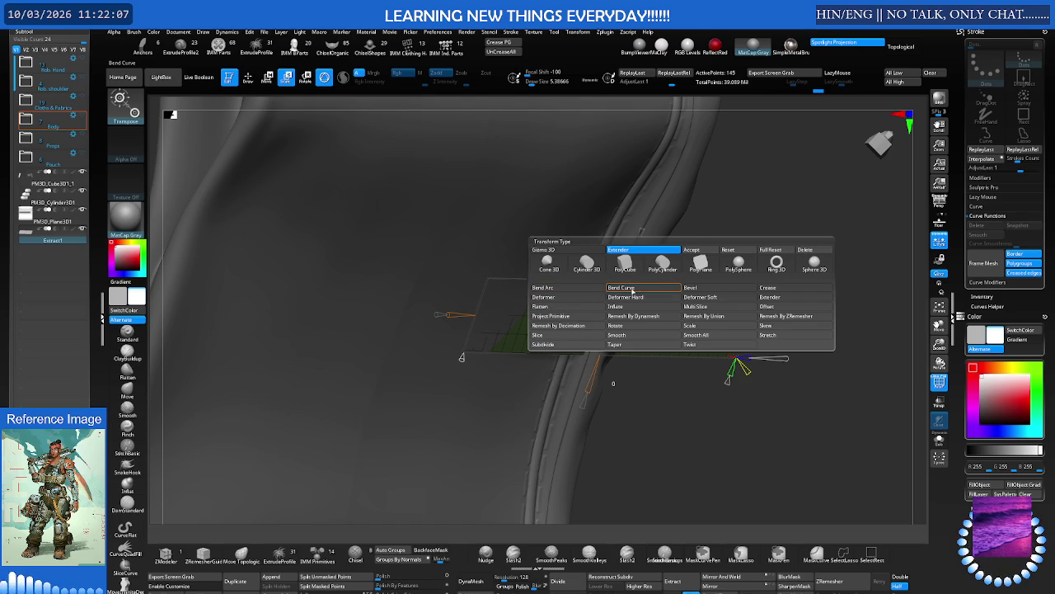
click(585, 301)
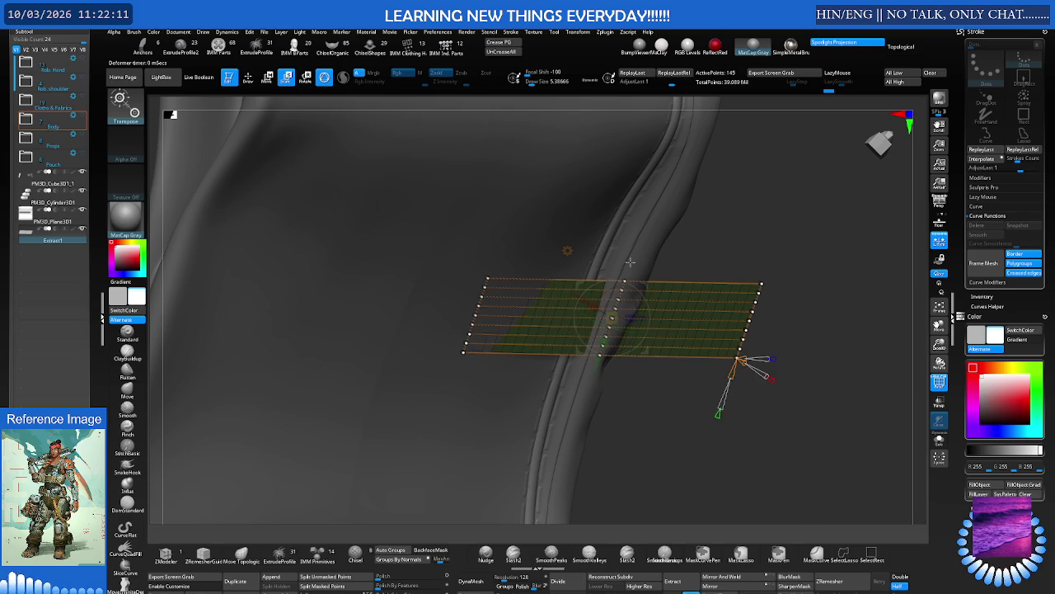
In front view, reduce the strip's lattice deformer to 5 rows of control points
shift+drag(691, 283, 749, 293)
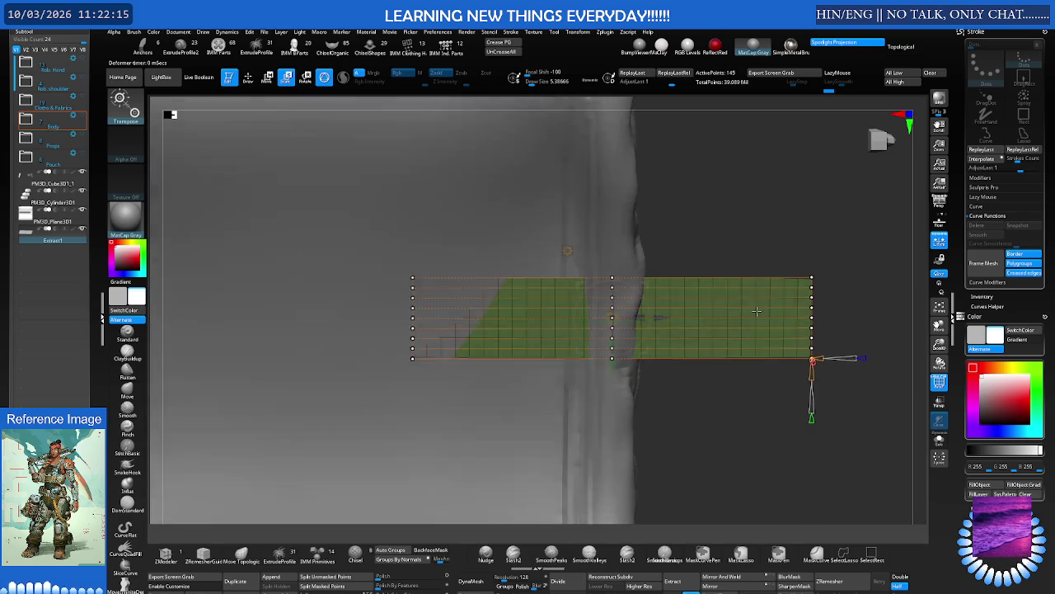
drag(612, 369, 612, 381)
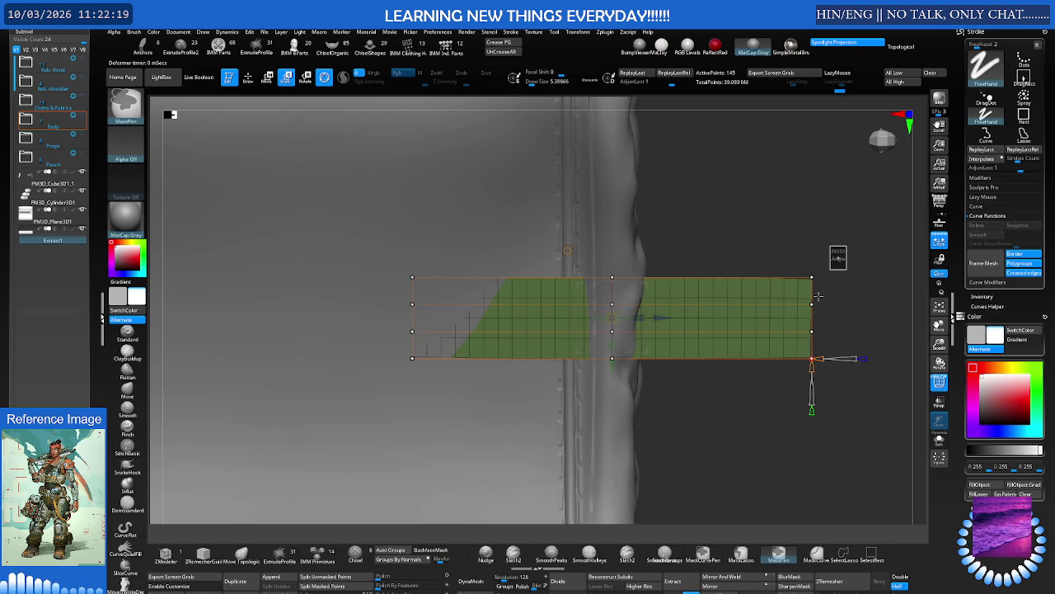
drag(822, 316, 751, 389)
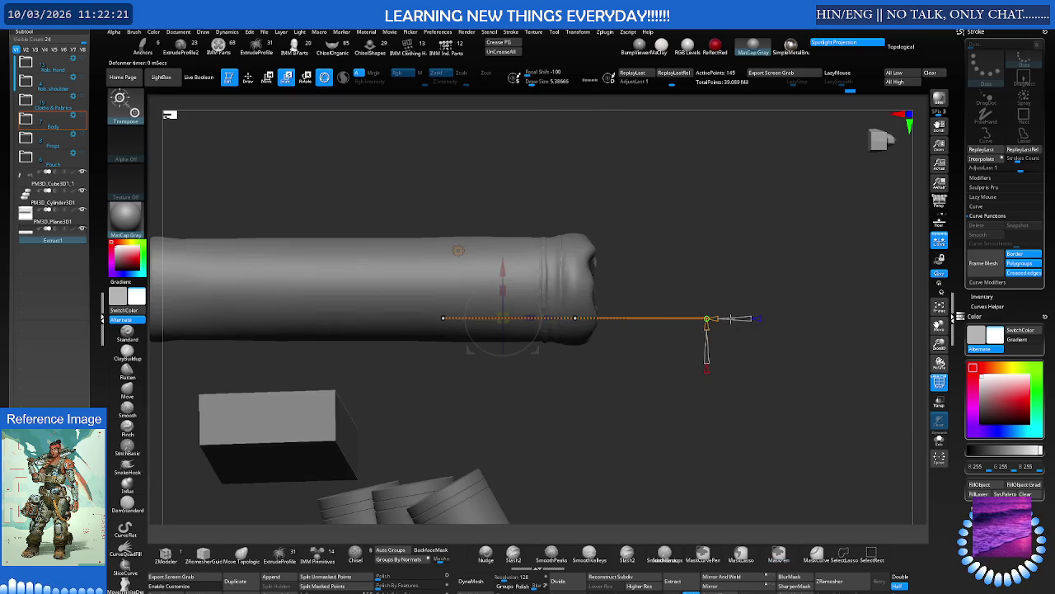
Dismiss the lattice deformer, make Extract1 the active subtool, and turn on Solo to isolate it
click(728, 315)
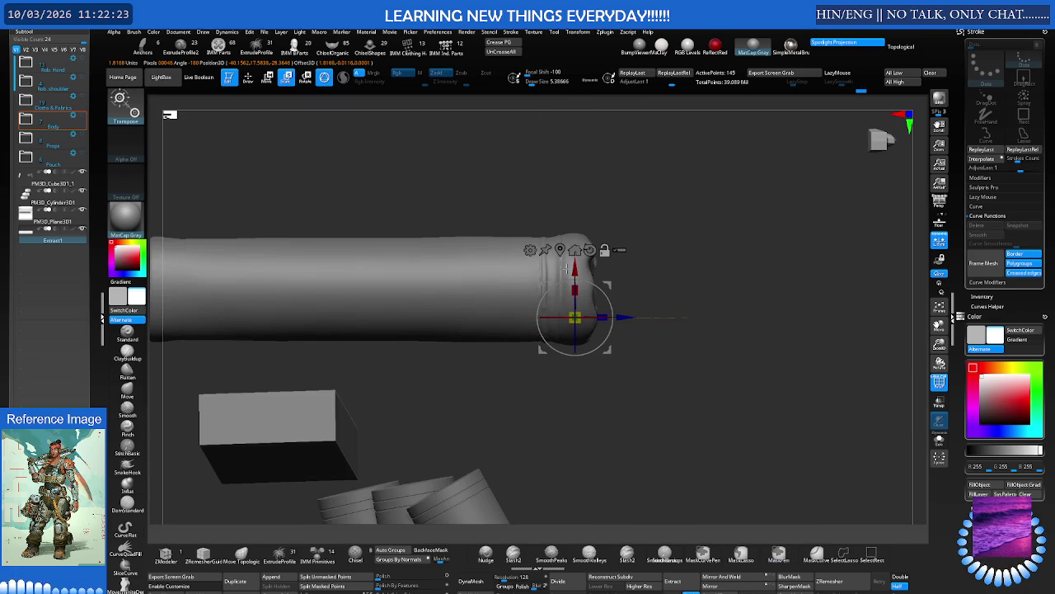
alt+click(648, 267)
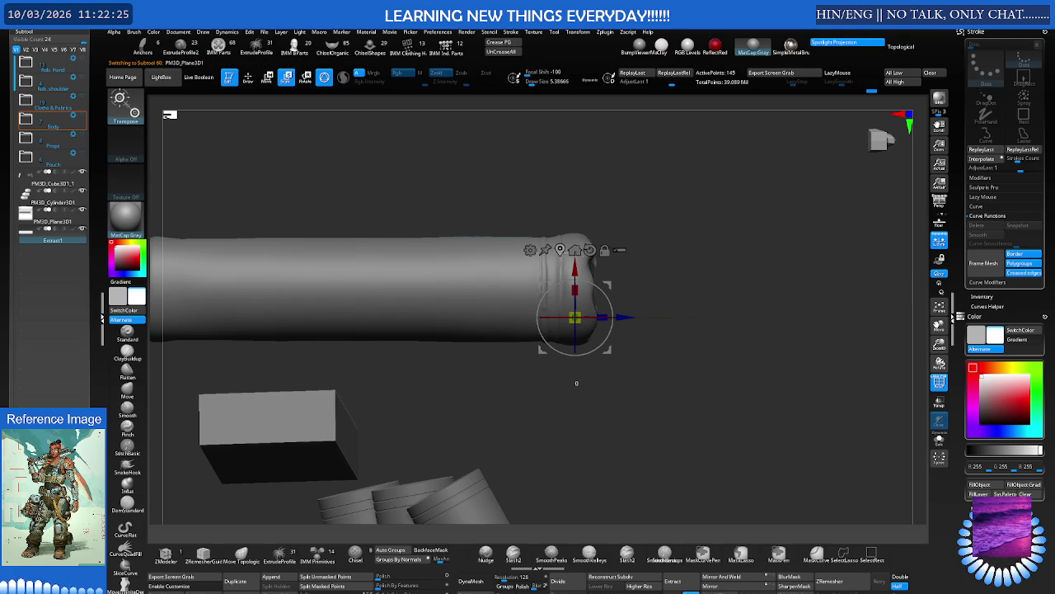
alt+click(597, 264)
mouse_move(629, 266)
mouse_down()
mouse_move(588, 259)
mouse_move(586, 217)
mouse_move(584, 240)
mouse_up()
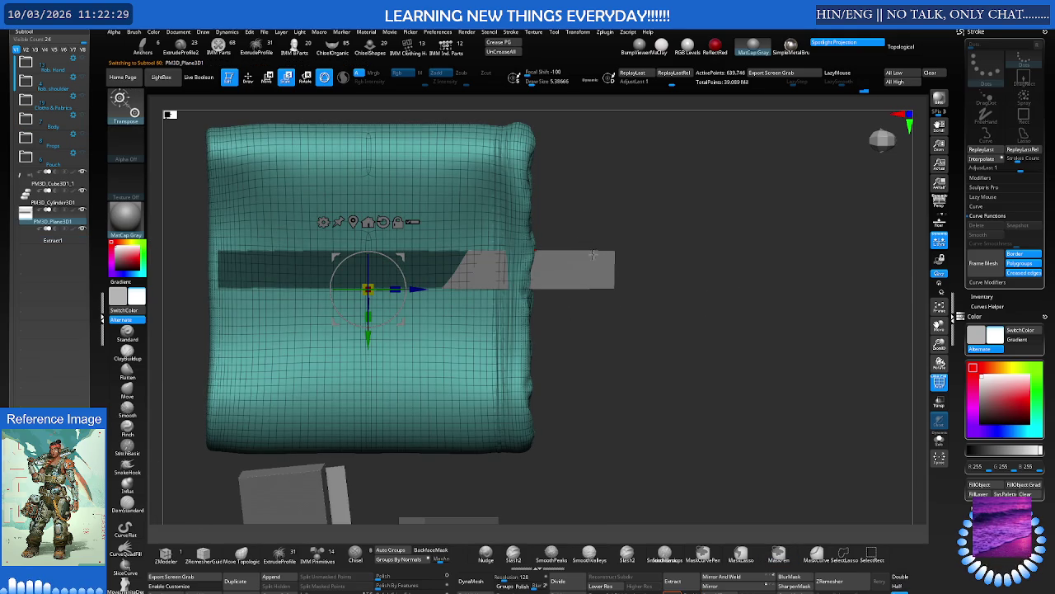
alt+click(589, 262)
ctrl+shift+click(580, 261)
mouse_move(580, 260)
mouse_down()
mouse_move(596, 321)
mouse_move(657, 266)
mouse_move(625, 328)
mouse_move(616, 266)
mouse_move(495, 280)
mouse_move(510, 253)
mouse_up()
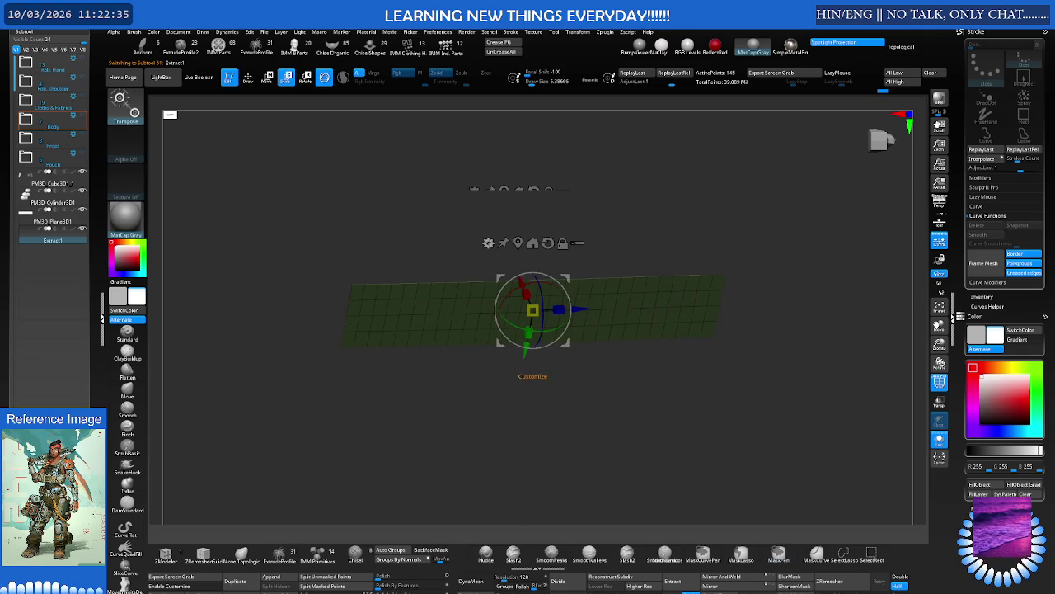
Apply a Bend Curve deformer to the strip and fold its right end back under itself
click(488, 242)
click(498, 275)
key(ctrl)
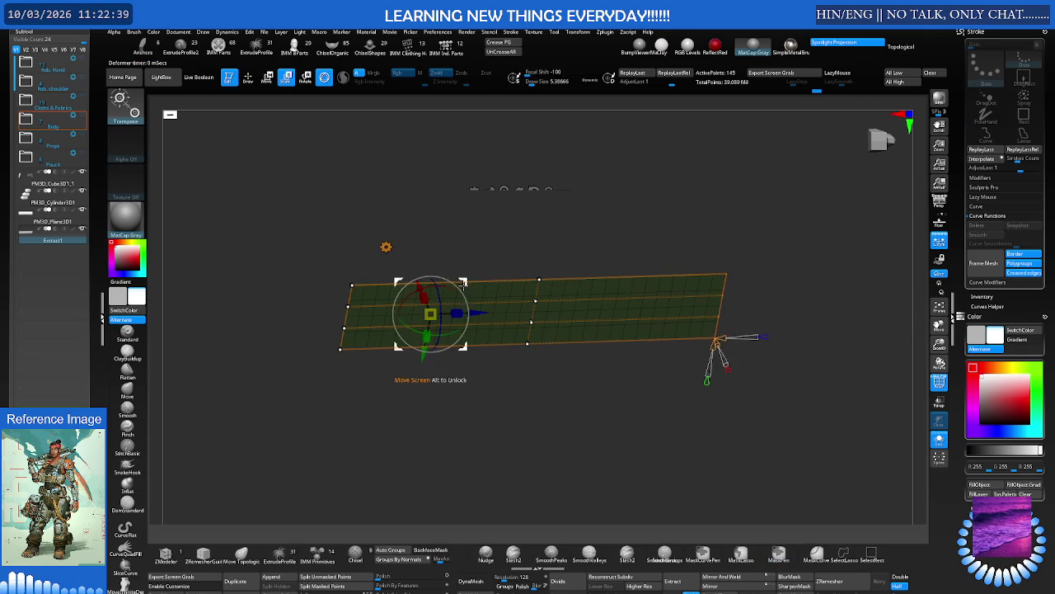
key(ctrl)
shift+drag(658, 364, 668, 355)
drag(720, 388, 721, 393)
drag(721, 351, 721, 390)
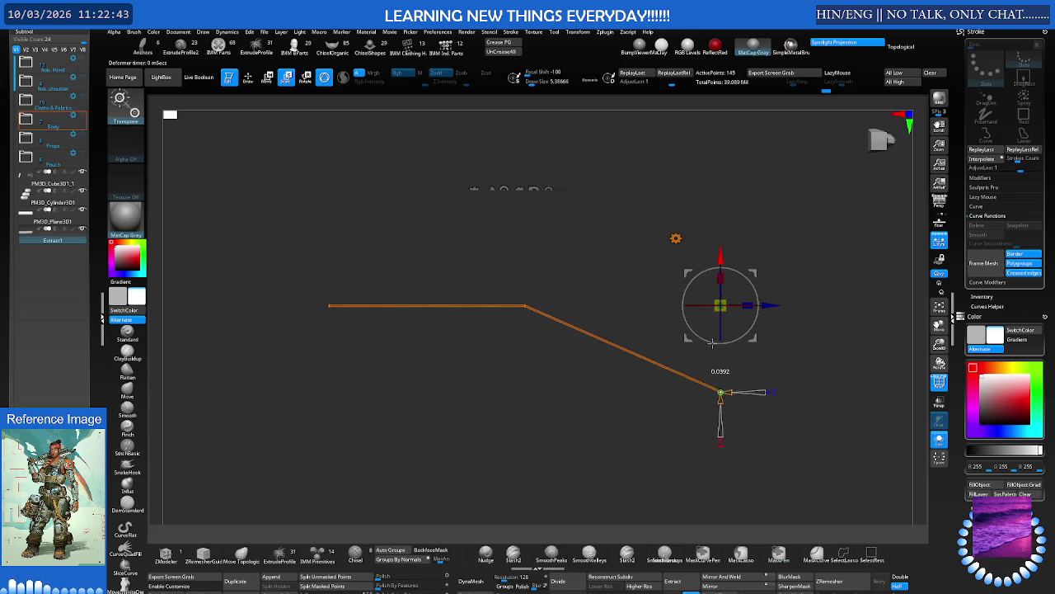
drag(766, 304, 460, 305)
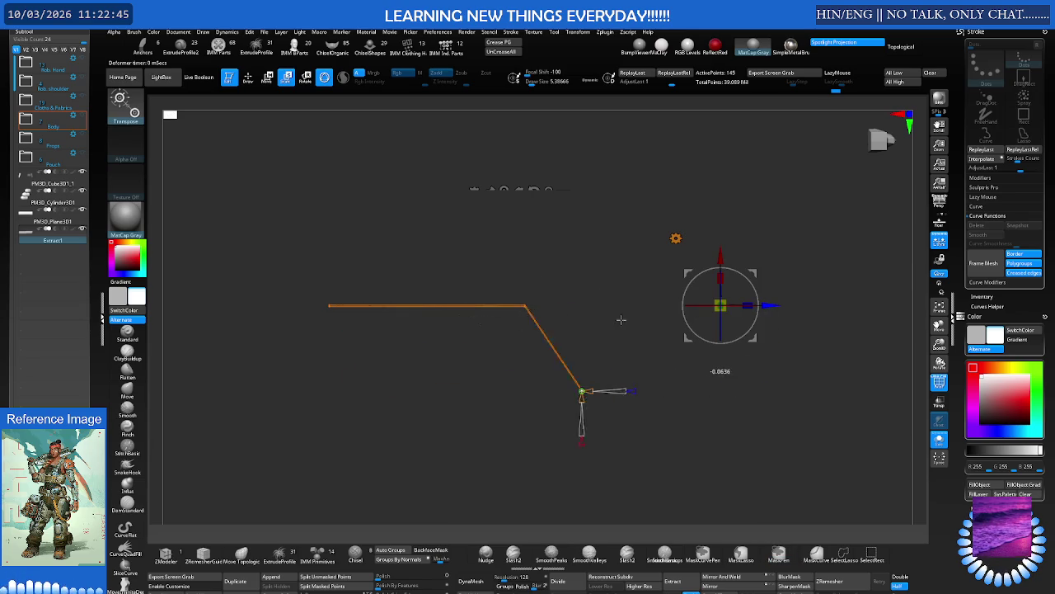
drag(756, 282, 750, 290)
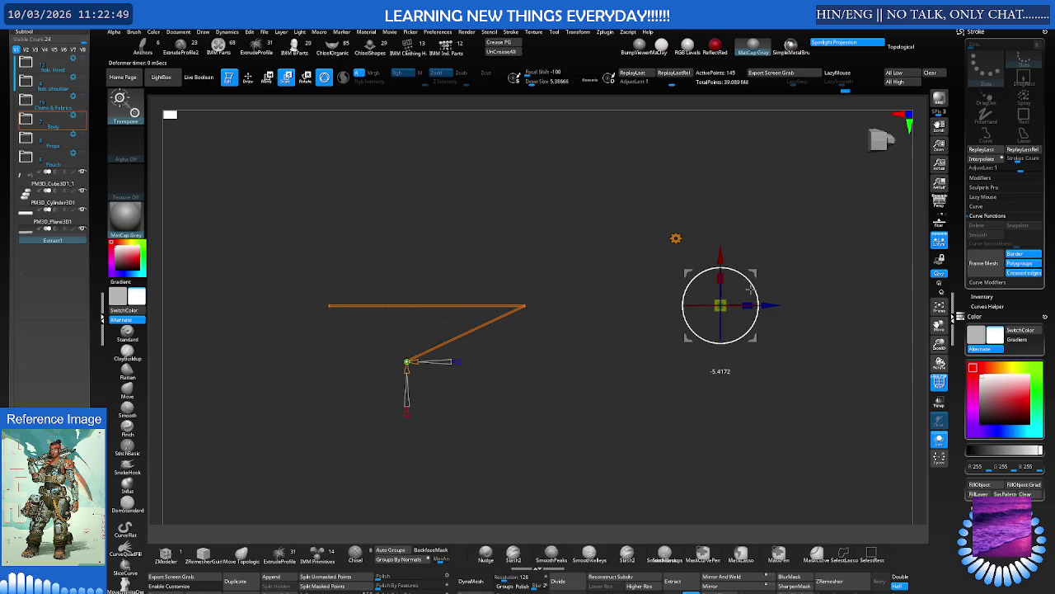
Undo the bending steps with Ctrl+Z and reset the bend curve to a straight line
key(ctrl+z)
key(ctrl+z)
key(ctrl+z)
key(ctrl+z)
key(ctrl+z)
key(ctrl+z)
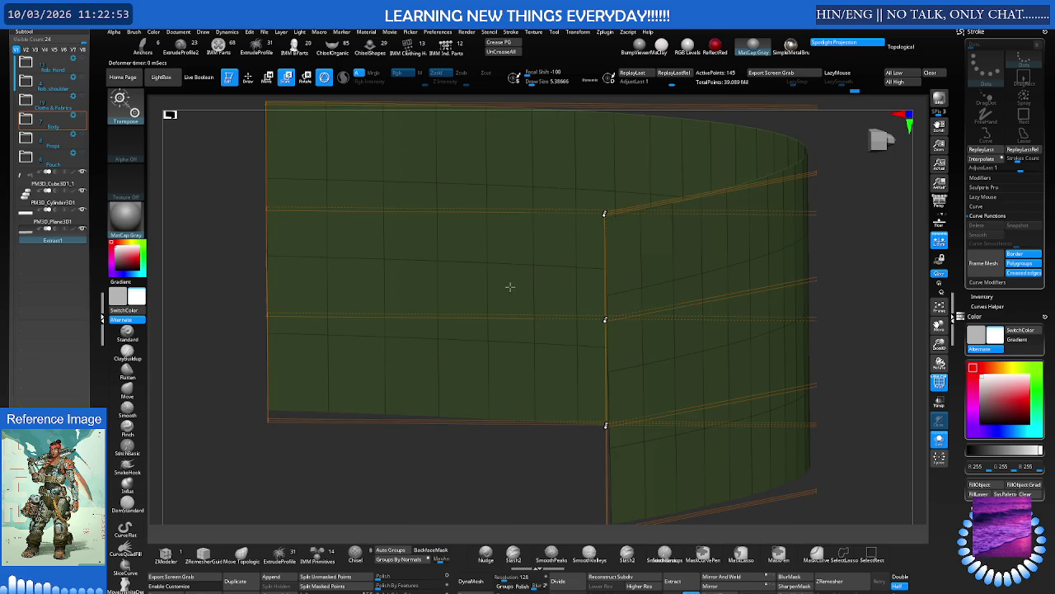
key(ctrl+z)
key(ctrl+z)
key(ctrl+z)
key(ctrl+z)
key(ctrl+z)
key(ctrl+z)
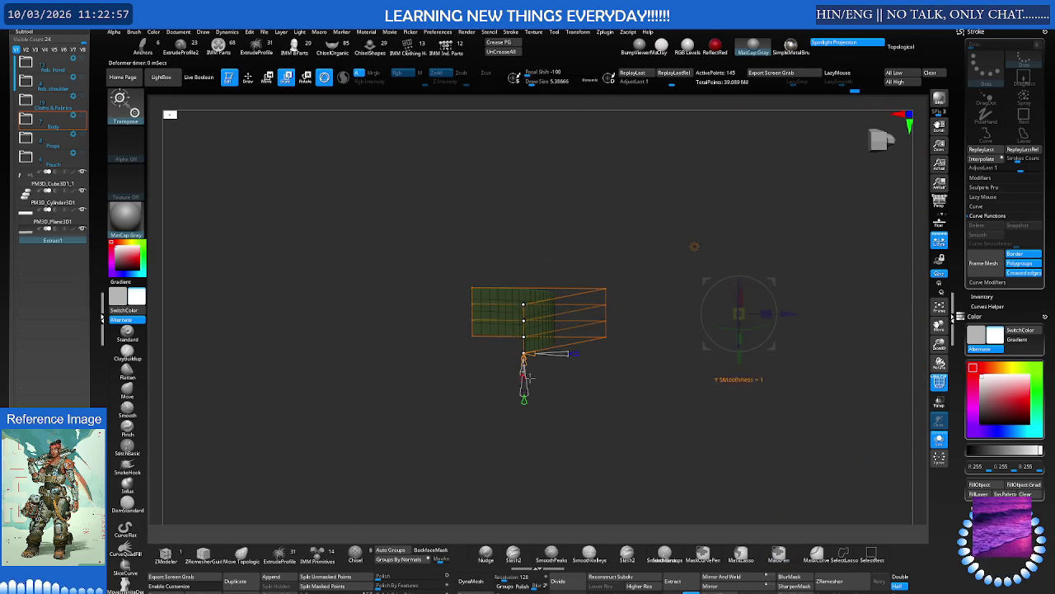
key(ctrl+z)
key(ctrl+z)
key(ctrl+z)
key(ctrl+z)
key(ctrl+z)
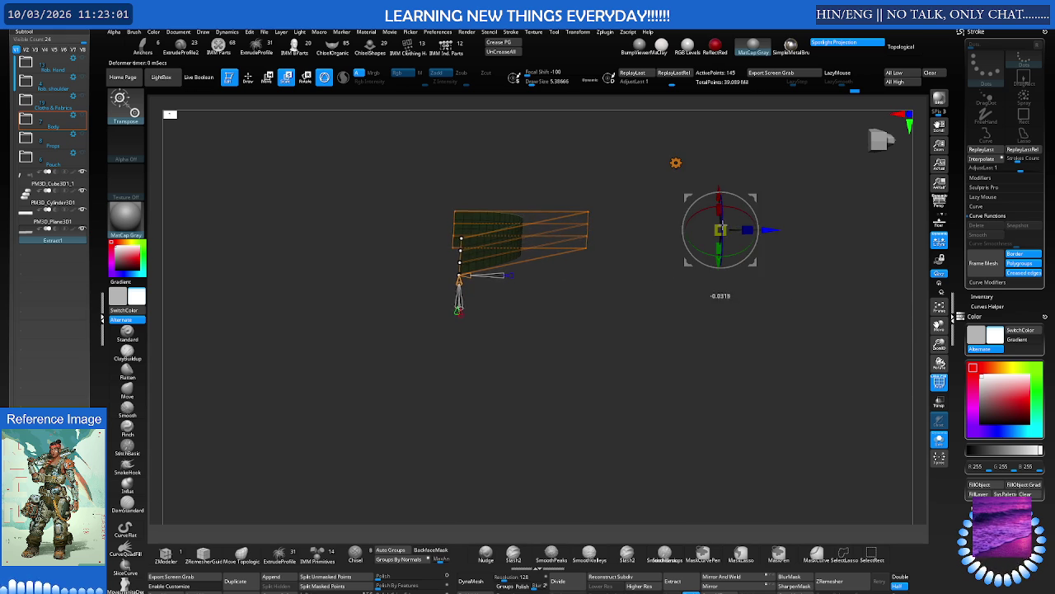
key(ctrl+z)
key(ctrl+z)
key(ctrl+z)
key(ctrl+z)
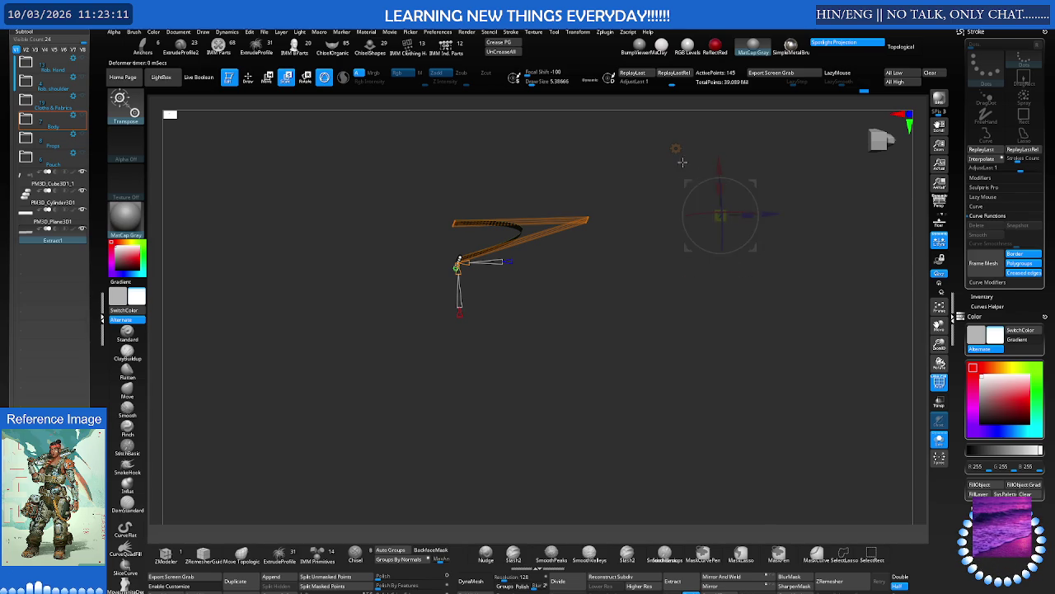
click(458, 272)
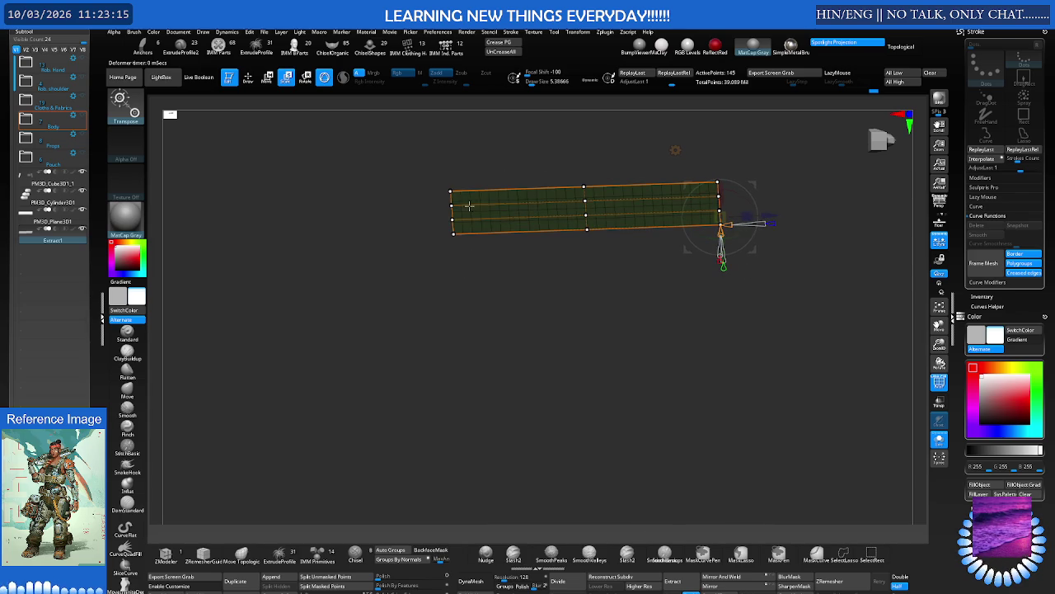
Swing the strip's bent right section back to the left and set the bend pivot at its end
drag(709, 231, 770, 198)
key(w)
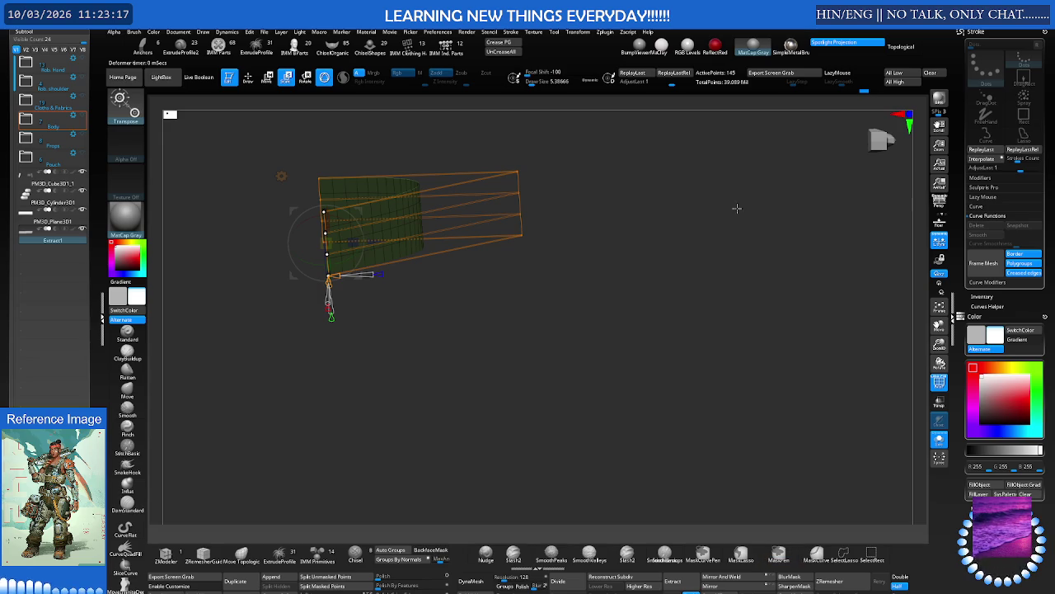
mouse_move(610, 225)
mouse_down()
mouse_move(426, 257)
mouse_move(397, 272)
mouse_move(434, 256)
mouse_up()
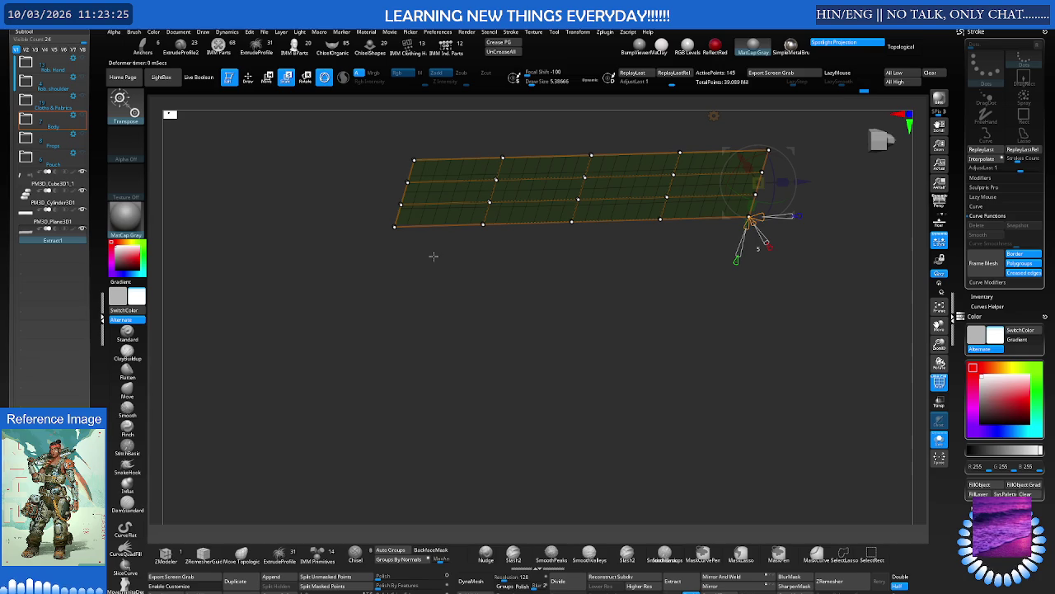
shift+drag(435, 255, 513, 231)
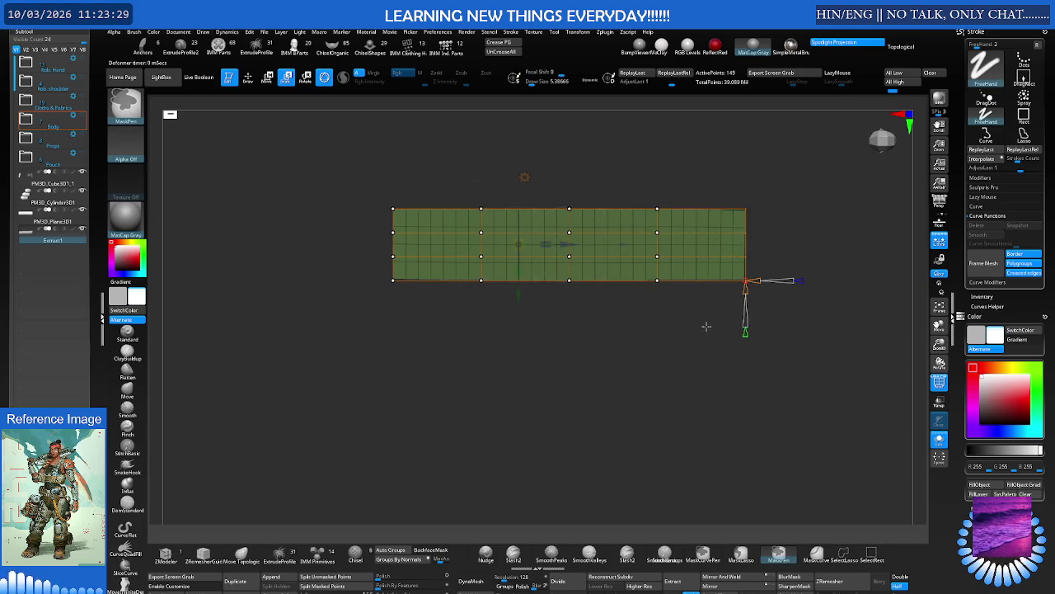
mouse_move(704, 330)
mouse_down()
mouse_move(732, 305)
mouse_move(745, 242)
mouse_move(677, 261)
mouse_move(668, 230)
mouse_up()
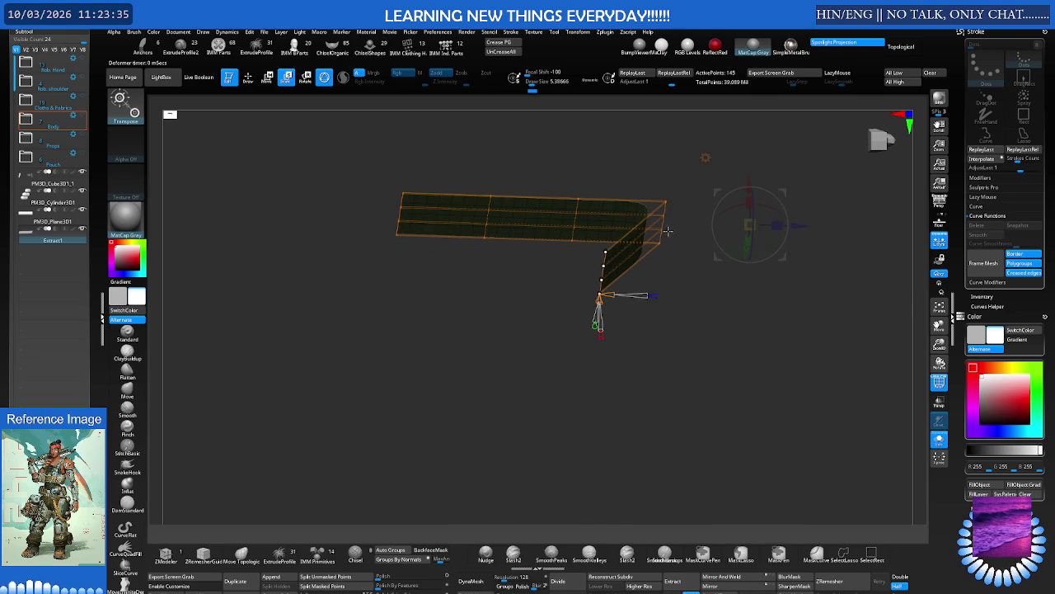
drag(797, 224, 644, 219)
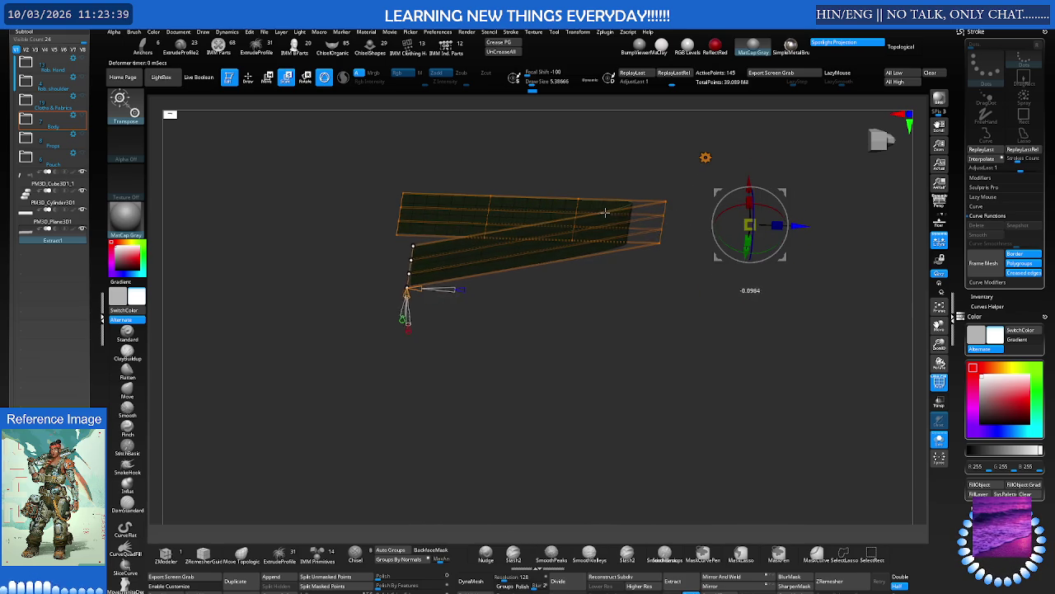
drag(751, 226, 734, 162)
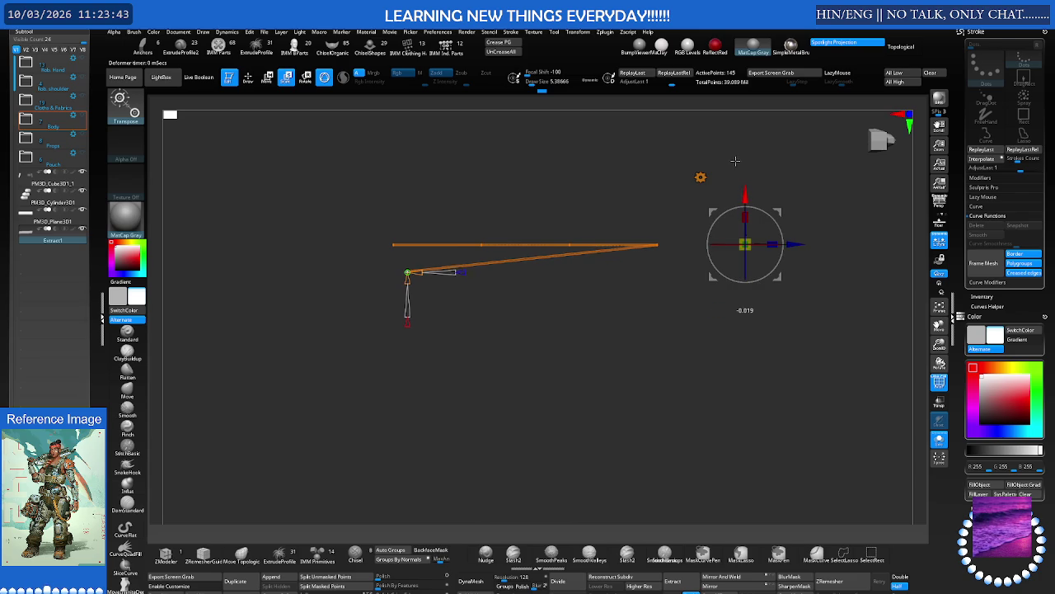
click(657, 244)
Rotate the strip's end section downward and frame the strip centred in the view
mouse_move(659, 201)
mouse_down()
mouse_move(661, 238)
mouse_move(629, 231)
mouse_up()
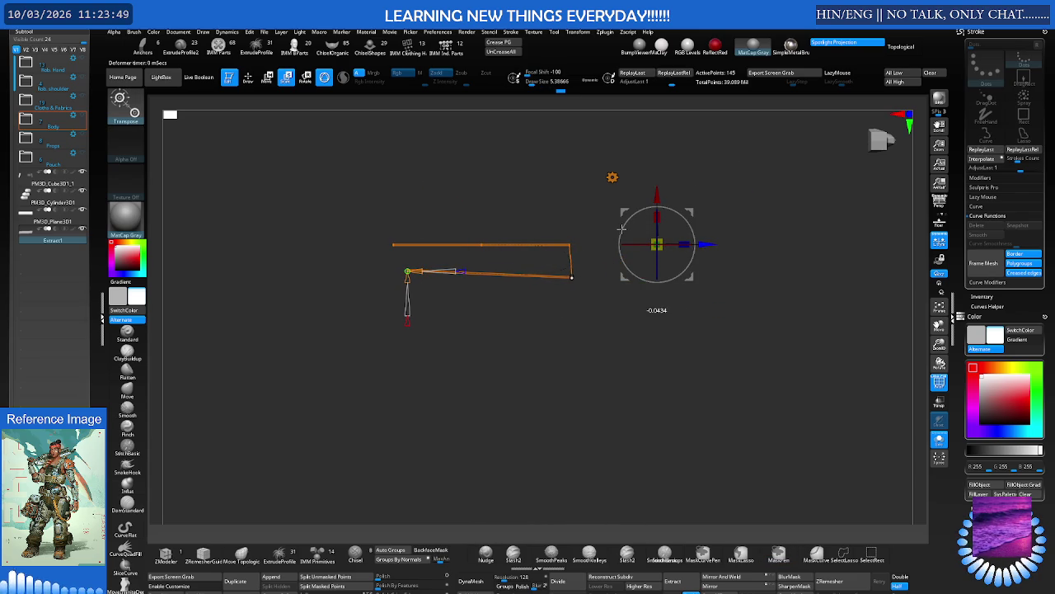
key(f)
key(f)
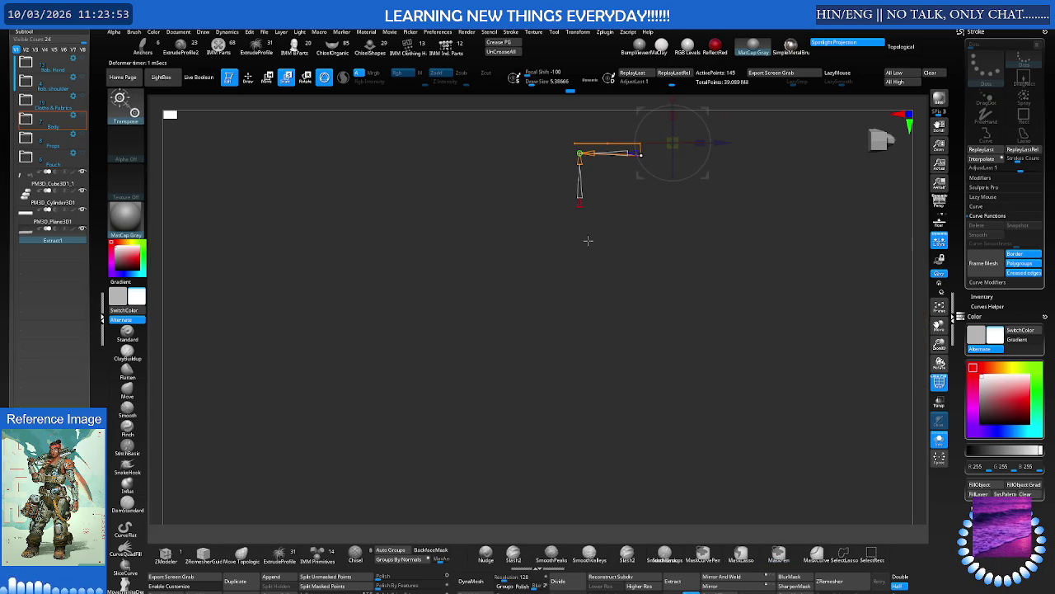
ctrl+right_drag(566, 305, 663, 224)
mouse_move(523, 325)
alt+right_down()
mouse_move(580, 176)
mouse_move(593, 236)
alt+right_up()
key(w)
key(f)
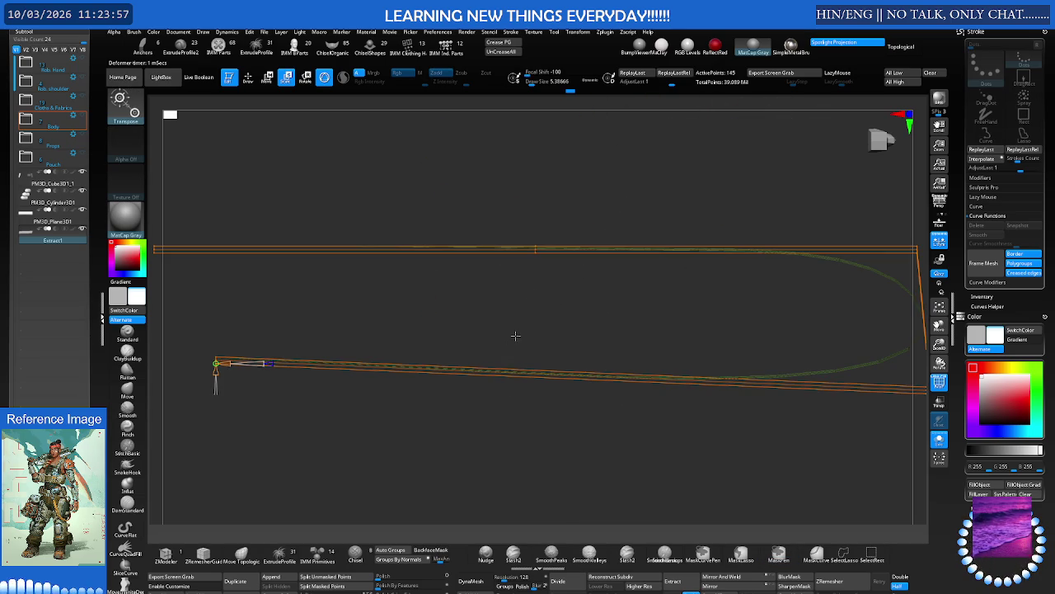
key(f)
alt+right_drag(582, 268, 568, 291)
alt+right_drag(574, 144, 553, 195)
Mask part of the strip and pull its bottom-right corner left into a V fold
key(ctrl)
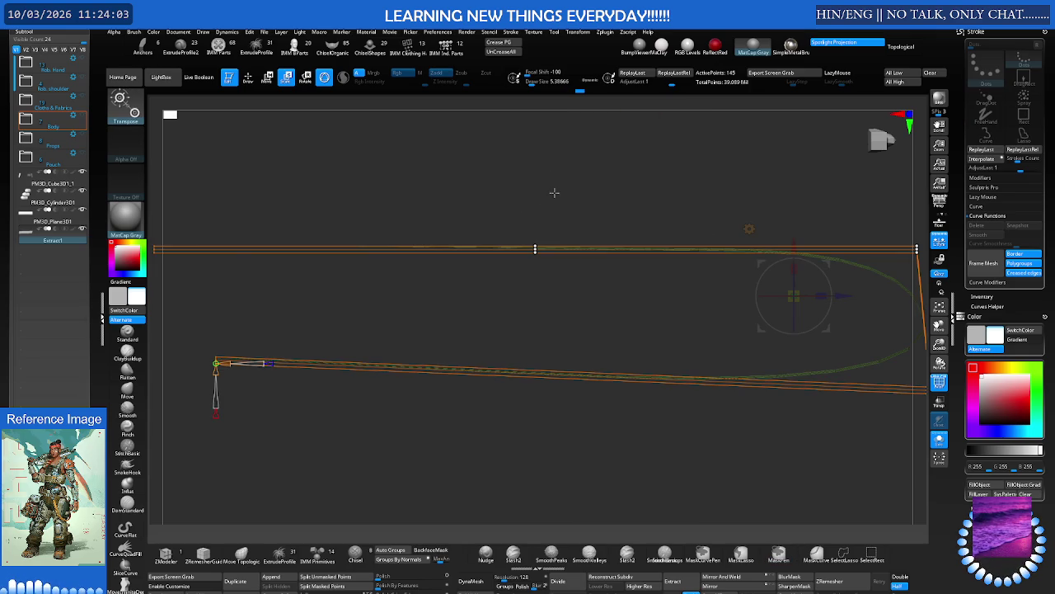
ctrl+right_drag(615, 223, 612, 240)
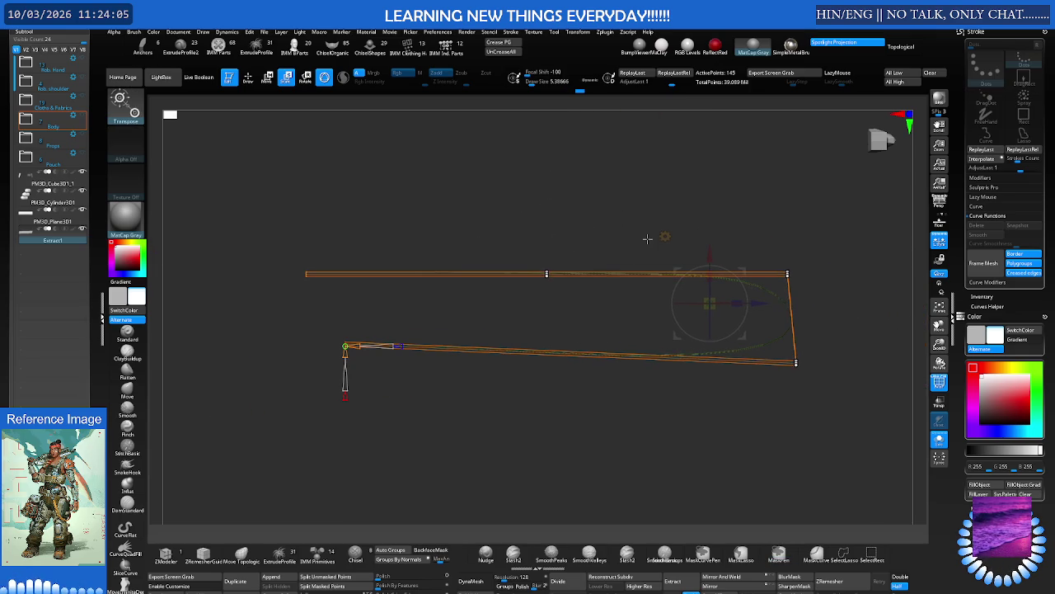
click(795, 362)
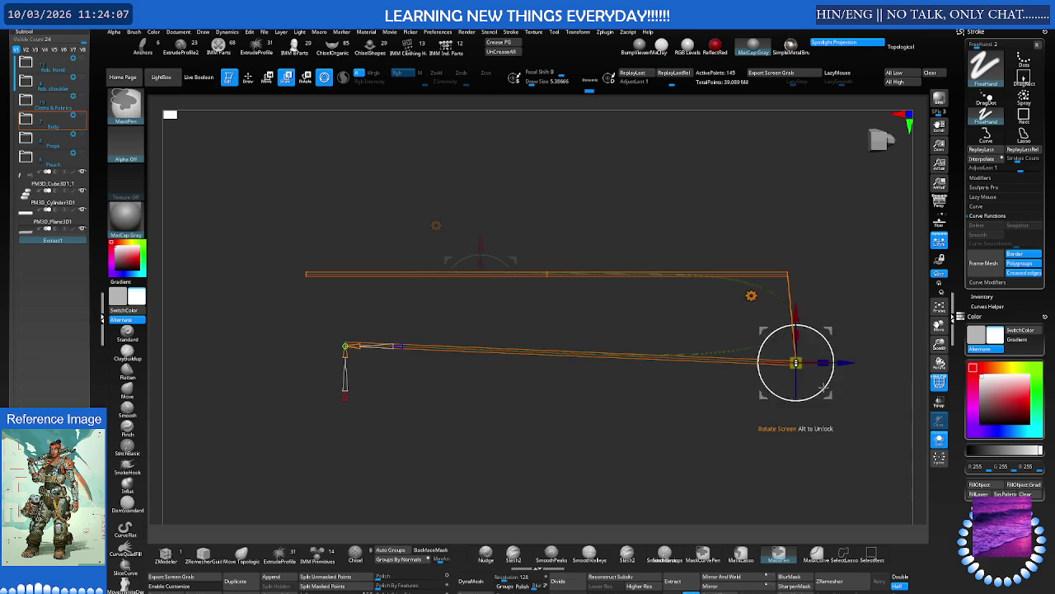
drag(797, 327, 578, 308)
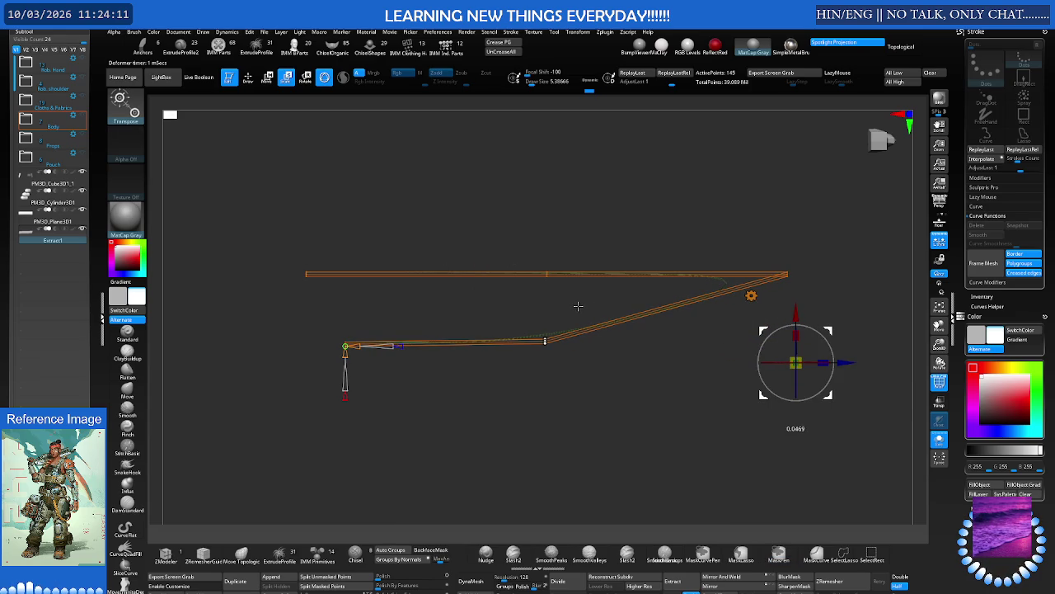
ctrl+click(830, 231)
ctrl+drag(832, 240, 824, 306)
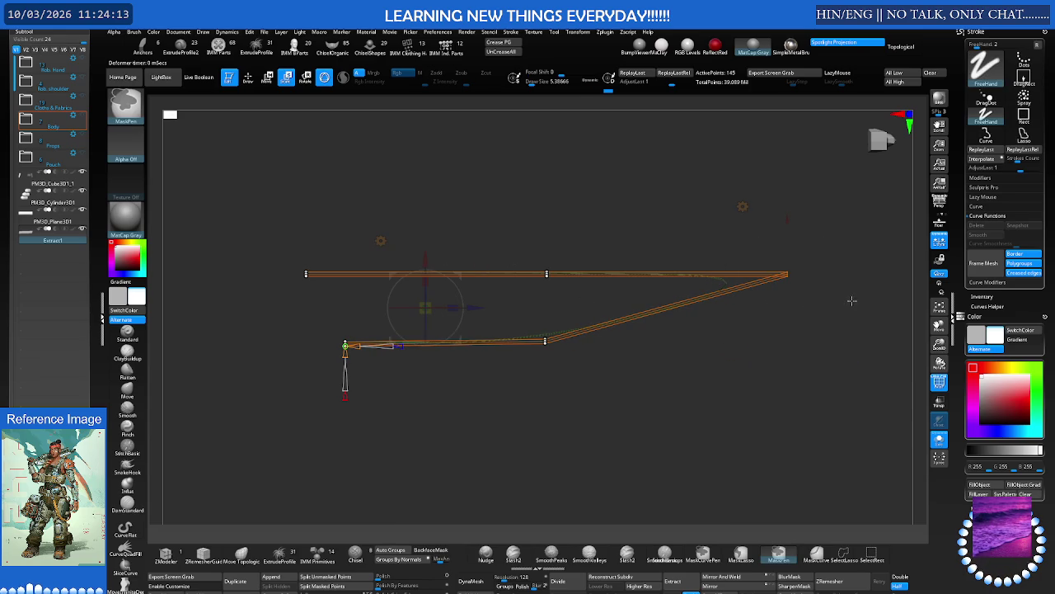
drag(787, 274, 612, 268)
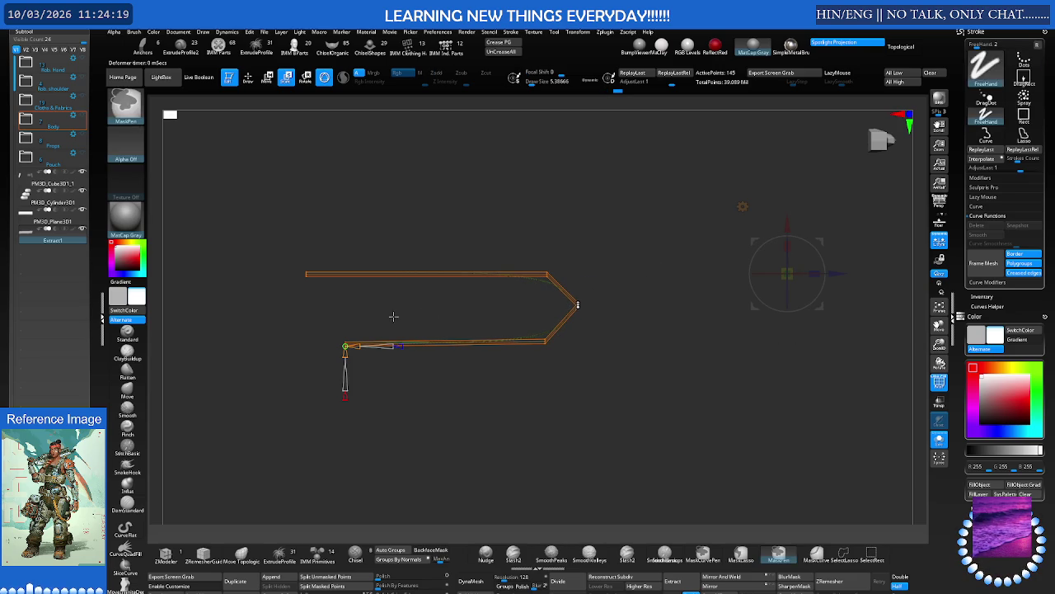
Rotate the strip around its end point and adjust the curve of its tip
alt+drag(395, 318, 434, 297)
key(w)
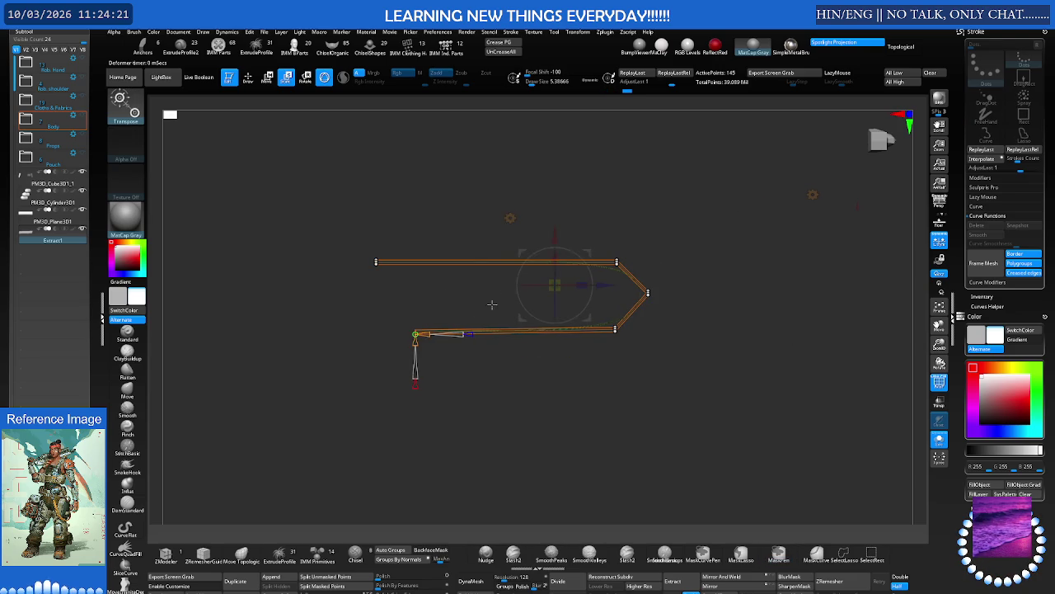
click(415, 334)
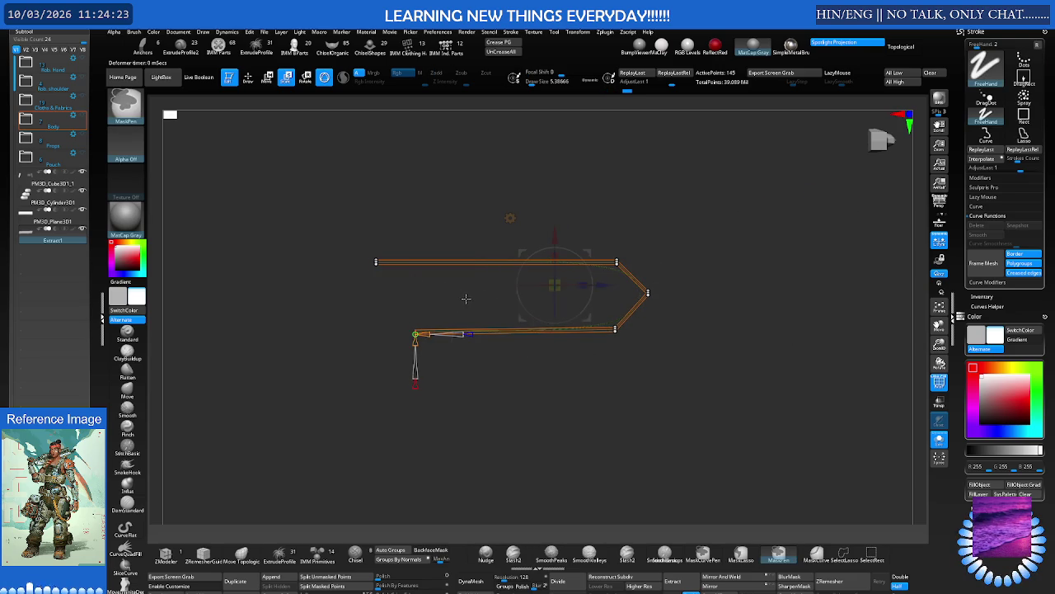
mouse_move(416, 284)
mouse_down()
mouse_move(417, 229)
mouse_move(441, 253)
mouse_up()
key(ctrl)
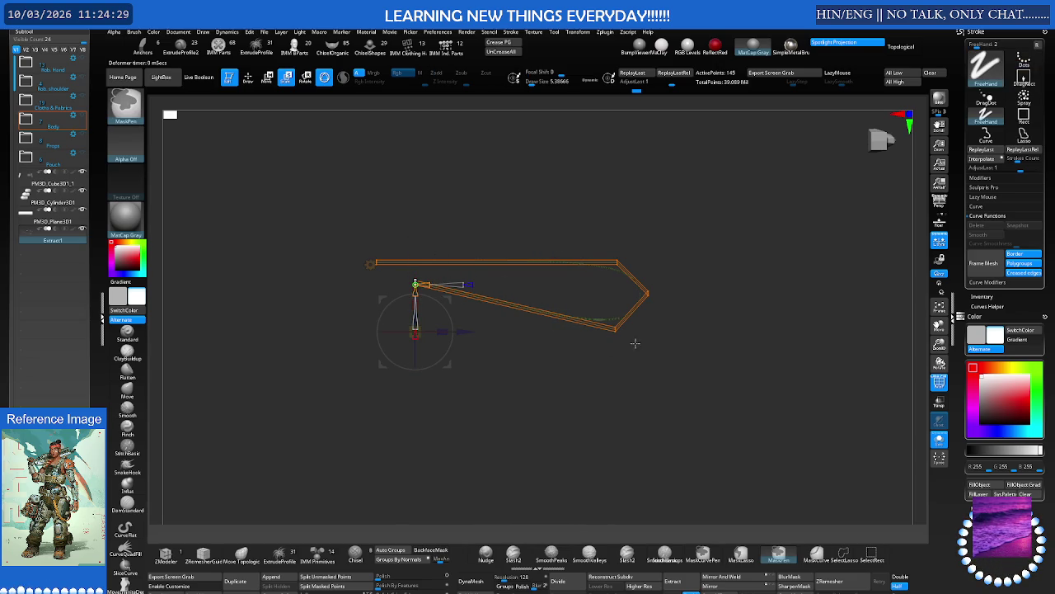
mouse_move(638, 289)
mouse_down()
mouse_move(655, 231)
mouse_move(637, 255)
mouse_move(610, 254)
mouse_move(474, 302)
mouse_up()
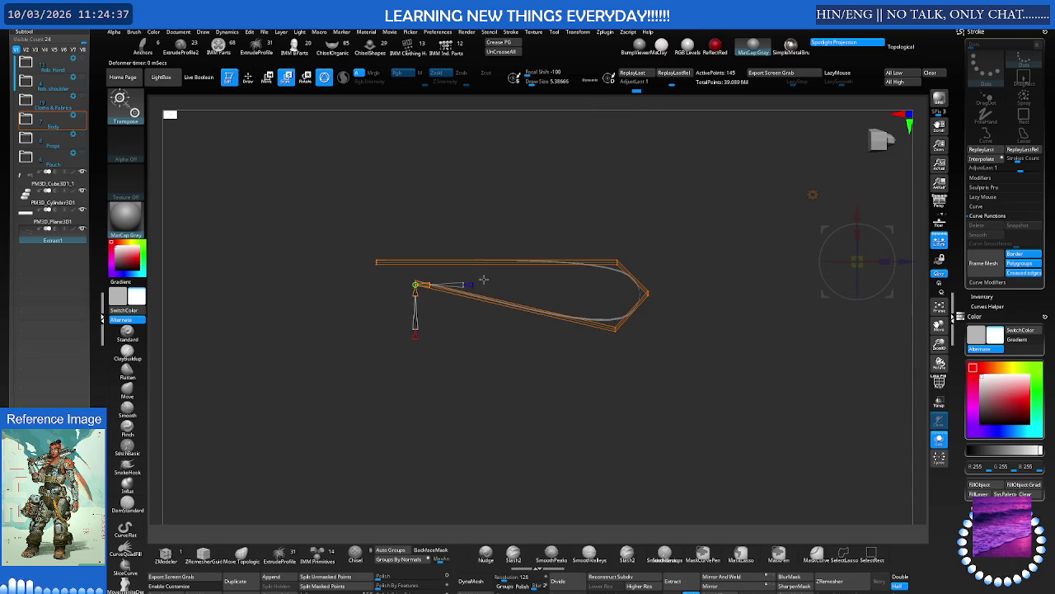
drag(868, 252, 868, 254)
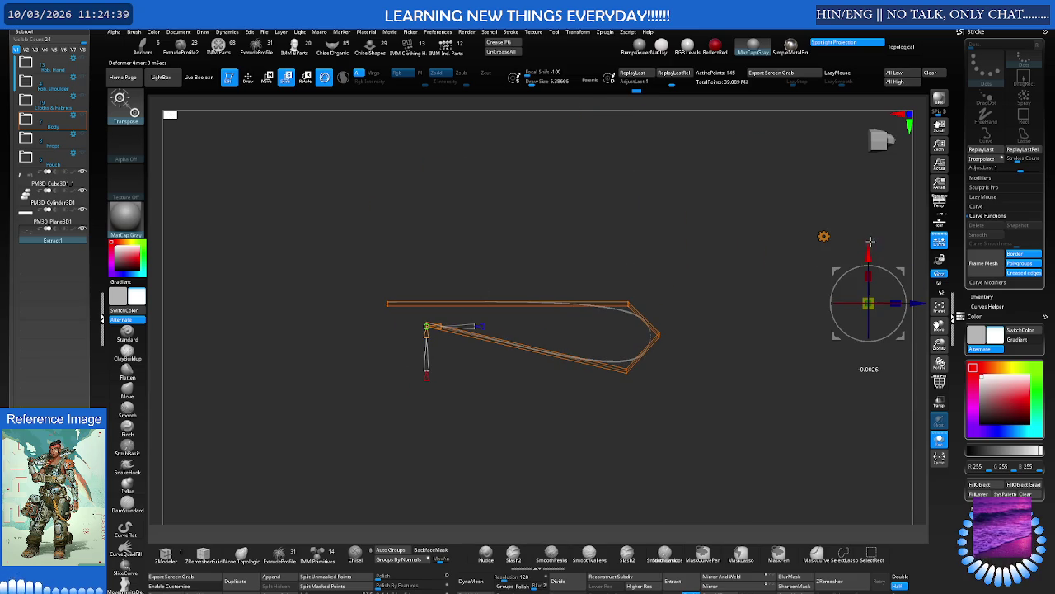
Mask around the pivot, then raise and bend the tip into a smoothly rounded loop
key(ctrl)
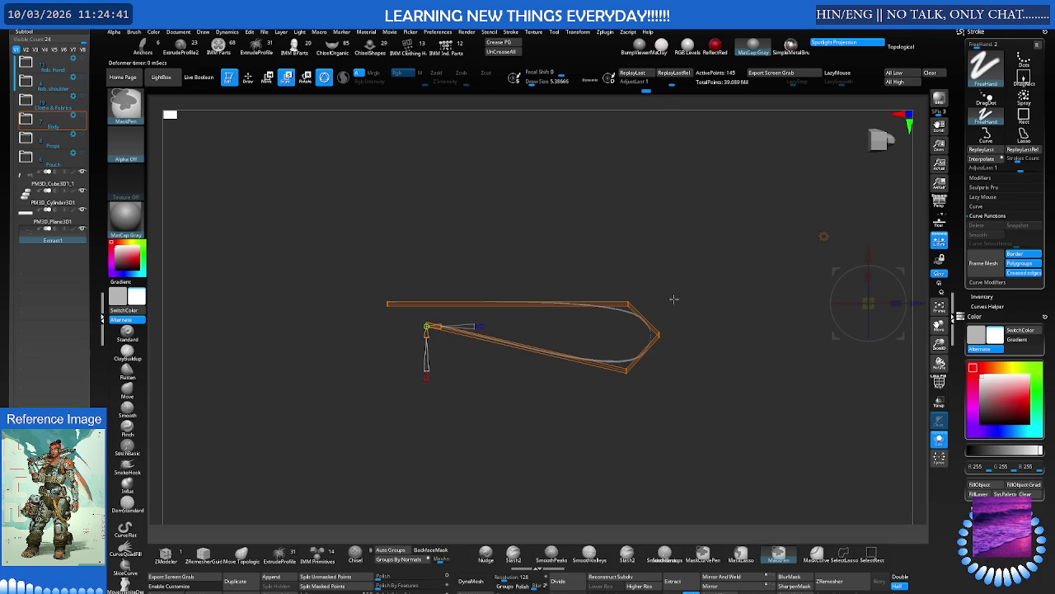
ctrl+drag(390, 355, 463, 316)
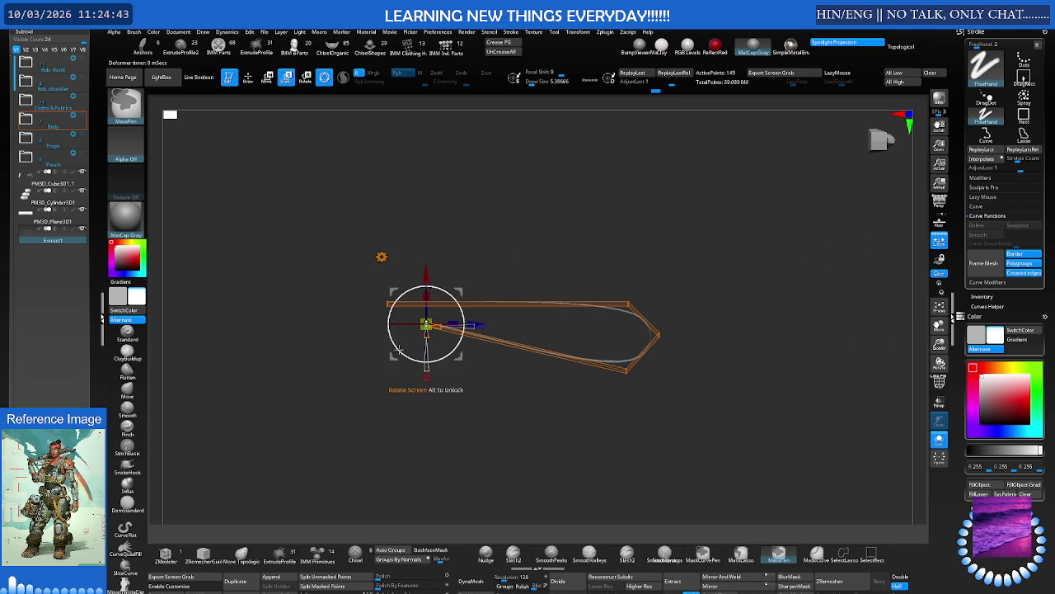
drag(426, 281, 428, 266)
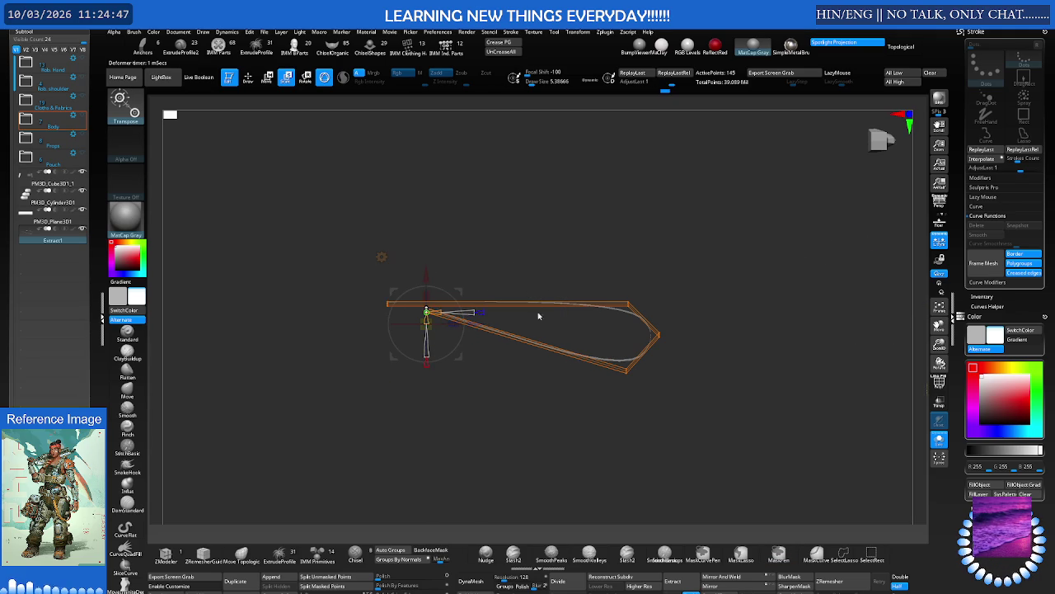
key(ctrl)
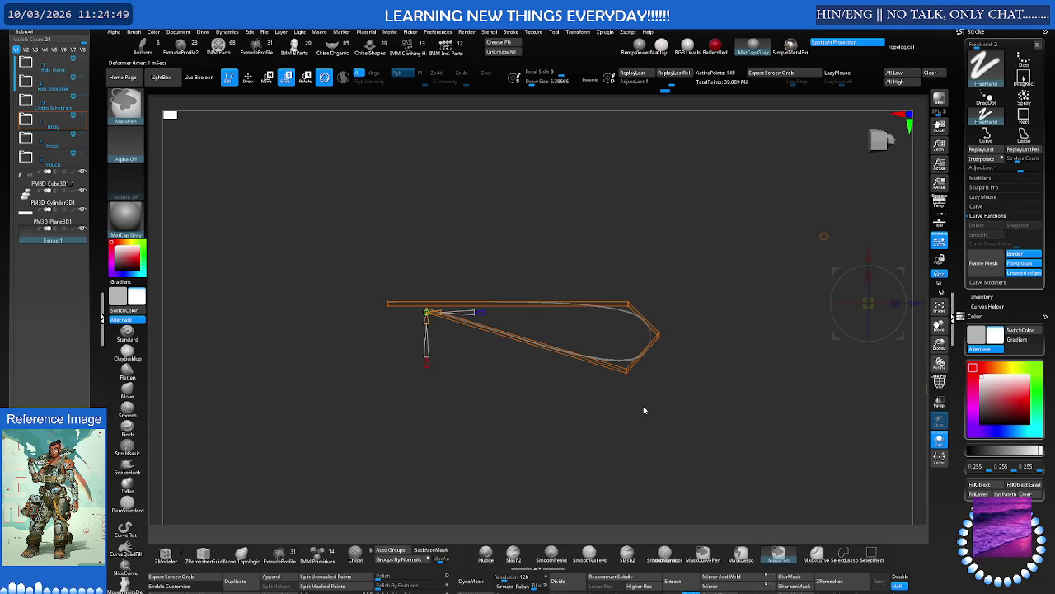
drag(625, 369, 624, 308)
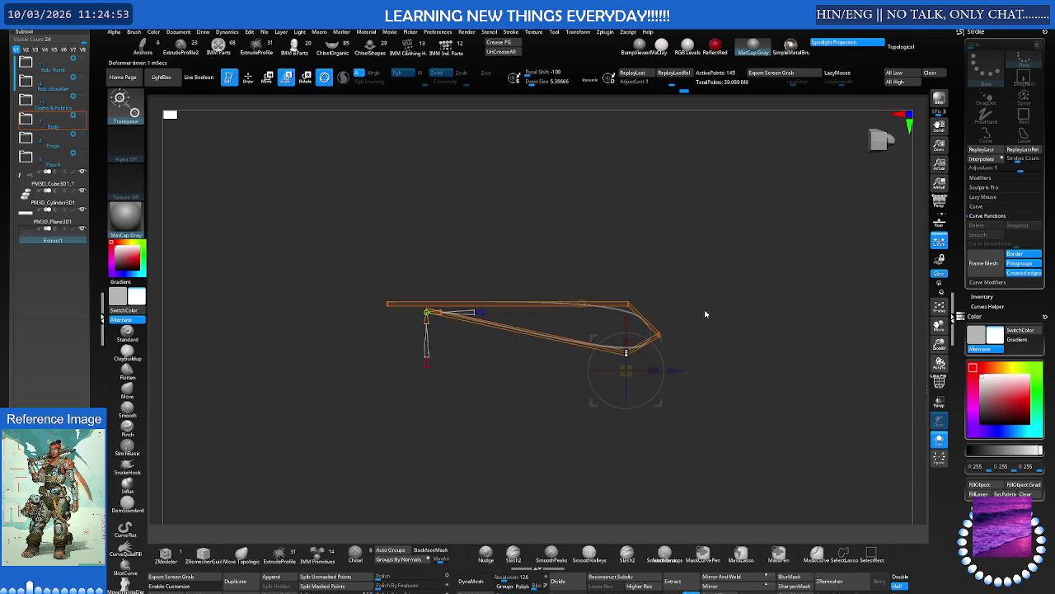
key(ctrl)
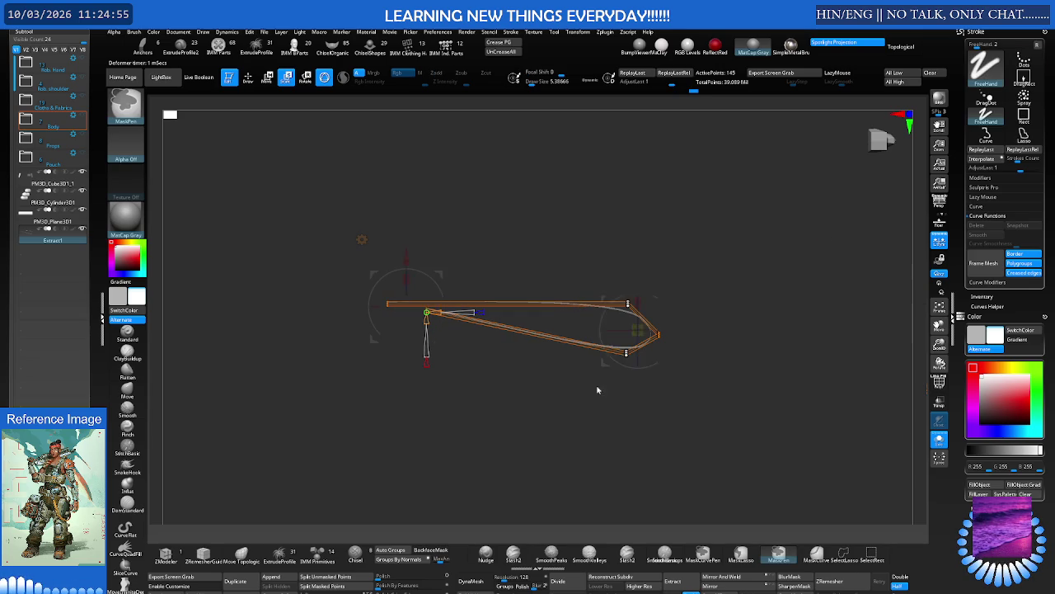
mouse_move(646, 291)
mouse_down()
mouse_move(637, 265)
mouse_move(639, 280)
mouse_up()
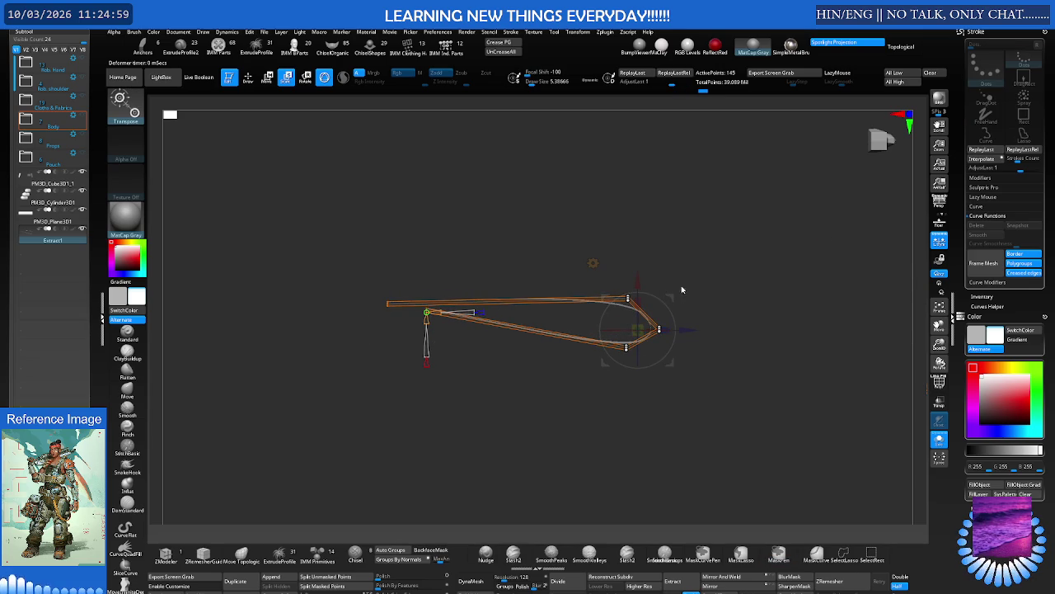
mouse_move(639, 290)
mouse_down()
mouse_move(641, 228)
mouse_move(638, 336)
mouse_move(624, 273)
mouse_move(632, 226)
mouse_move(572, 226)
mouse_move(532, 273)
mouse_move(516, 352)
mouse_up()
Accept the strip's current deformer from the Transform Type list
key(f)
mouse_move(542, 314)
mouse_down()
mouse_move(495, 313)
mouse_move(497, 361)
mouse_move(521, 345)
mouse_move(535, 294)
mouse_move(500, 358)
mouse_move(498, 137)
mouse_move(513, 308)
mouse_move(470, 184)
mouse_up()
click(460, 163)
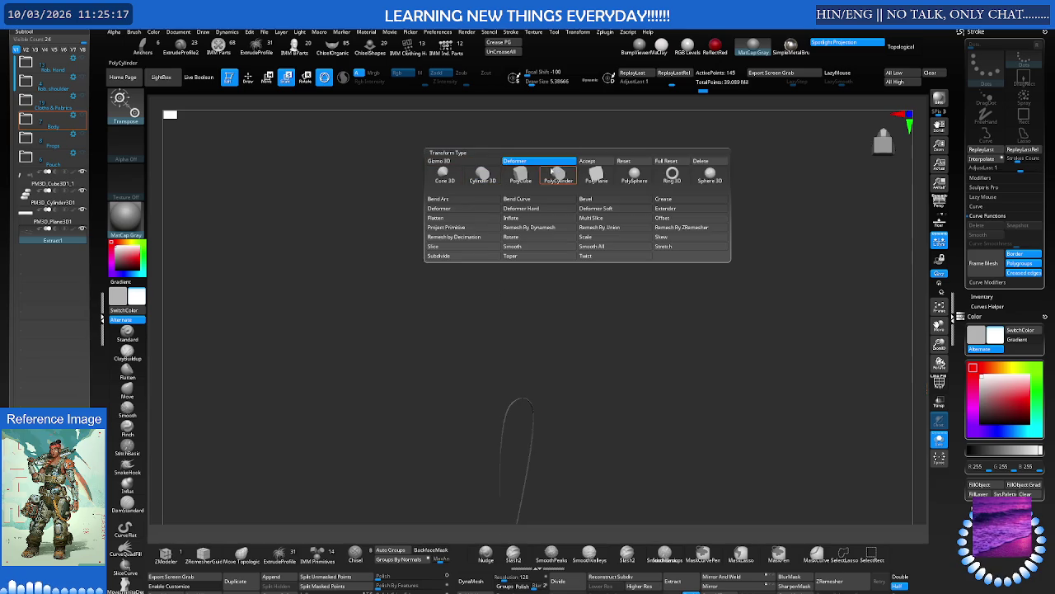
click(587, 161)
Turn on PolyF to show the strip's polygon grid and switch to the ZModeler brush
mouse_move(507, 169)
mouse_down()
mouse_move(495, 163)
mouse_move(504, 282)
mouse_move(506, 233)
mouse_move(523, 249)
mouse_move(577, 213)
mouse_move(559, 253)
mouse_up()
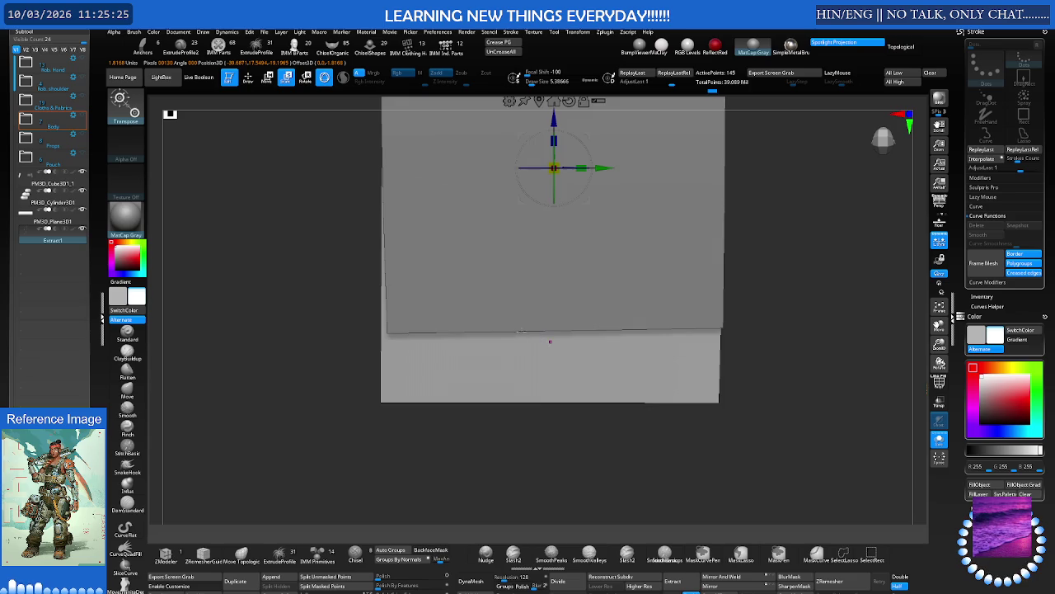
key(shift+f)
drag(467, 326, 491, 286)
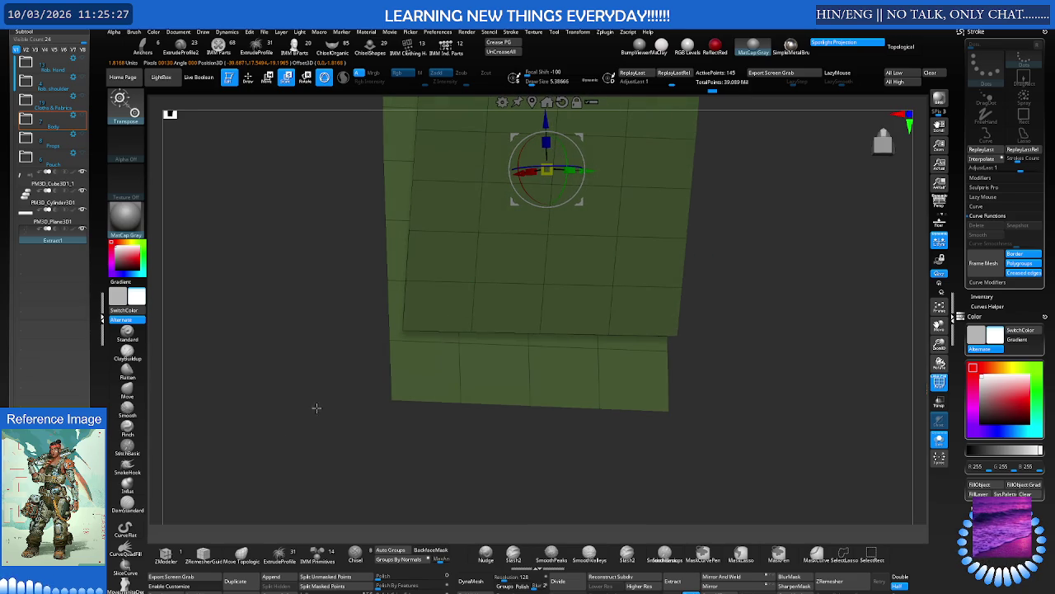
key(b)
key(z)
key(m)
drag(321, 404, 473, 344)
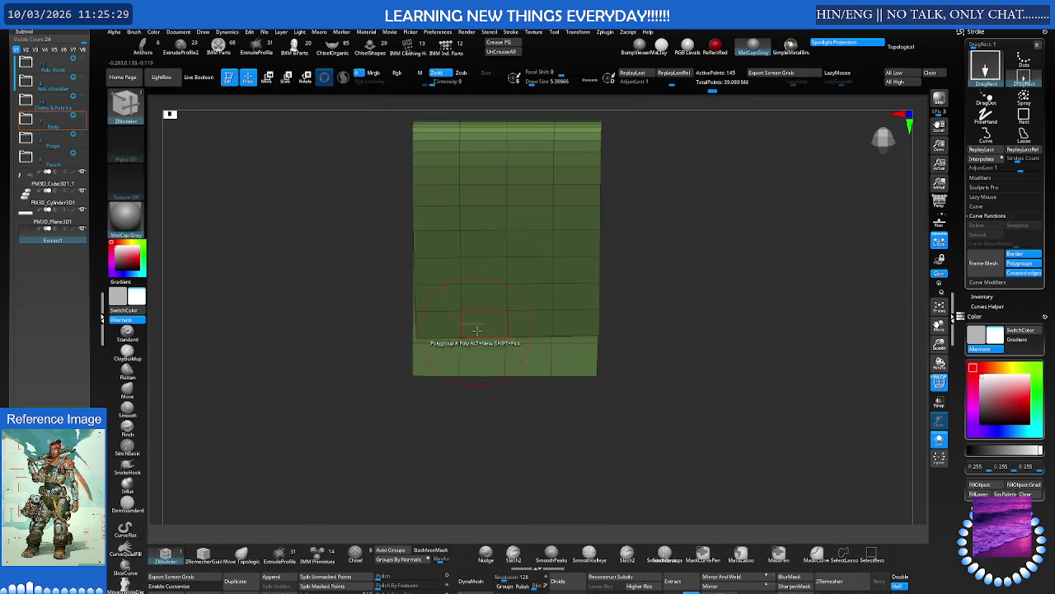
Extrude the strip's bottom edge loop downward to lengthen it
key(space)
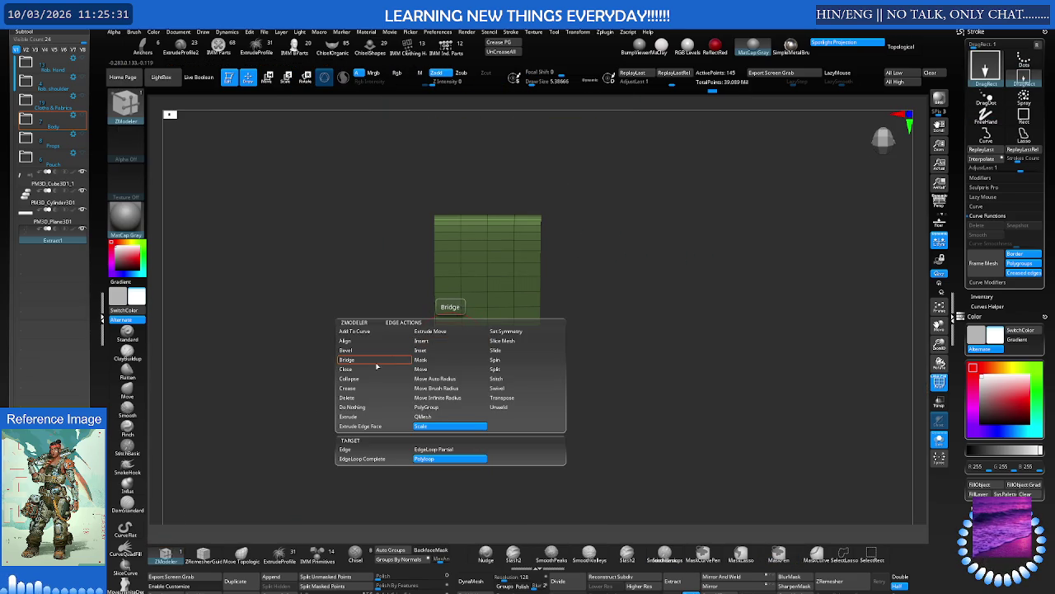
click(371, 416)
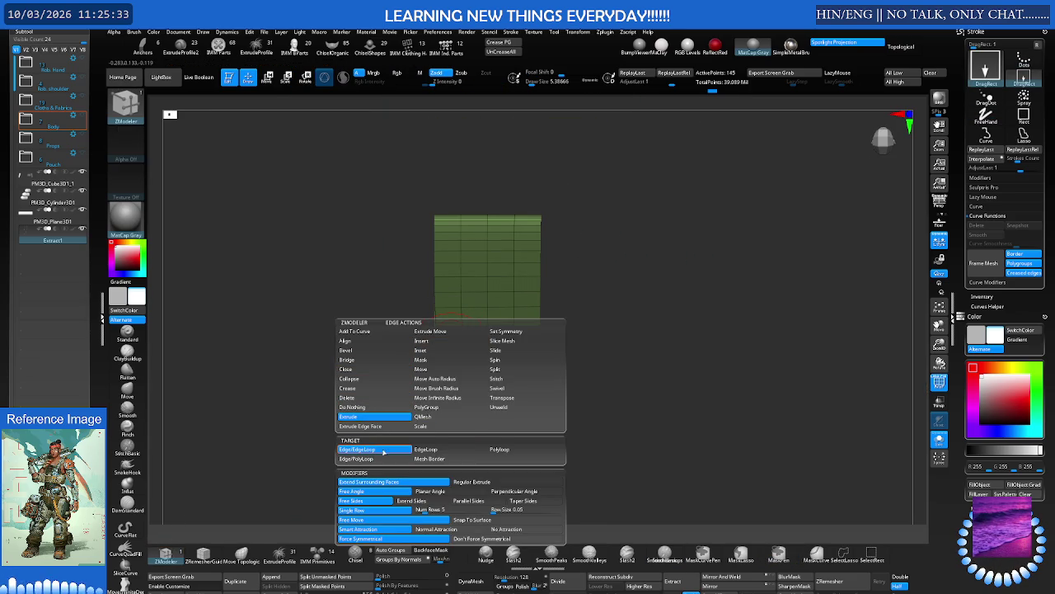
click(418, 450)
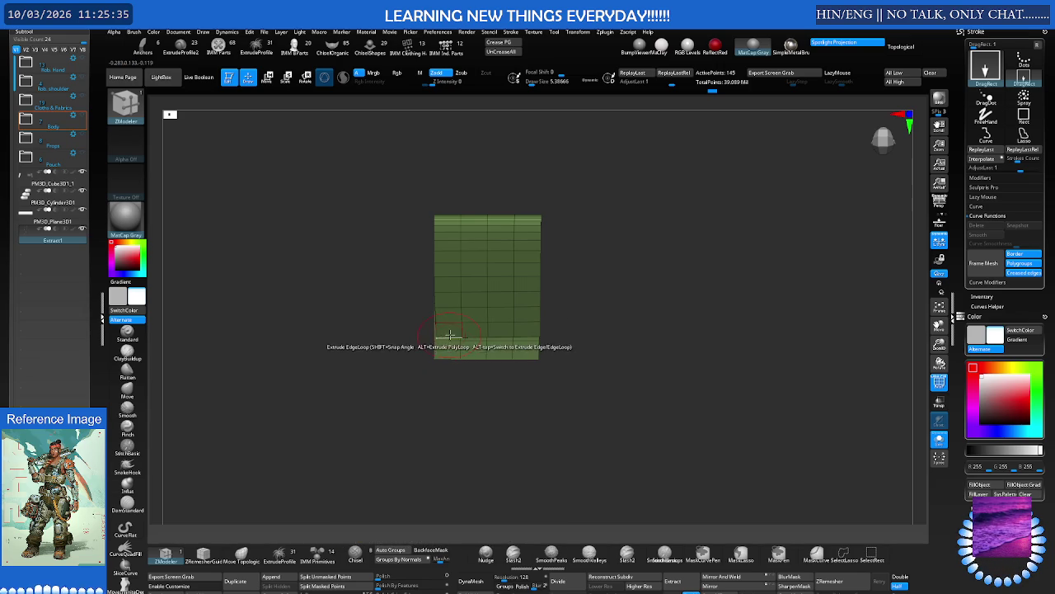
drag(445, 371, 449, 467)
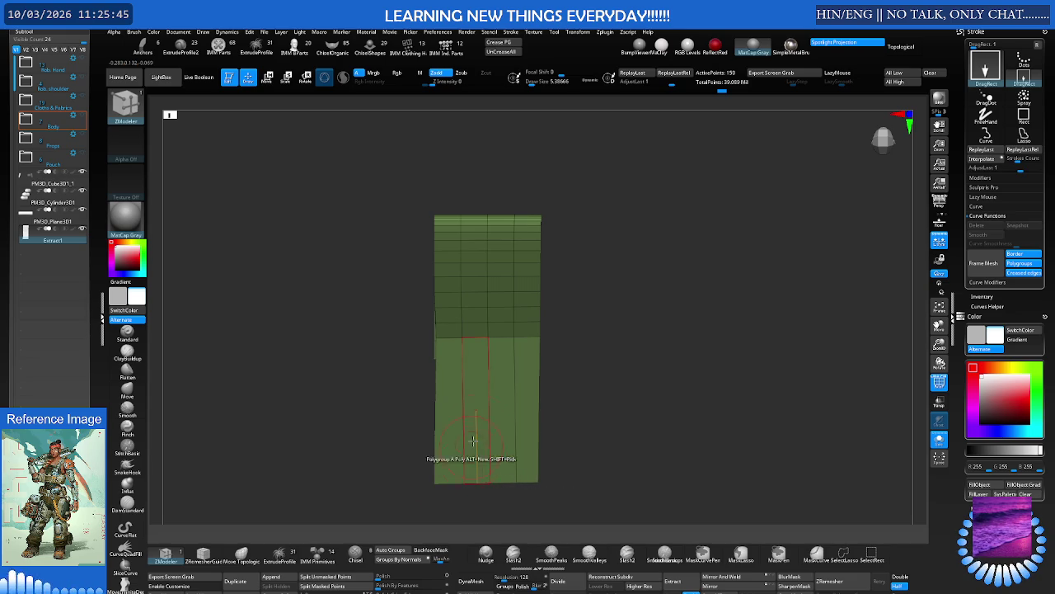
alt+right_drag(494, 376, 523, 308)
scroll(505, 326, up, 3)
Insert multiple edge loops across the strap's lower section, then undo them
key(space)
click(483, 340)
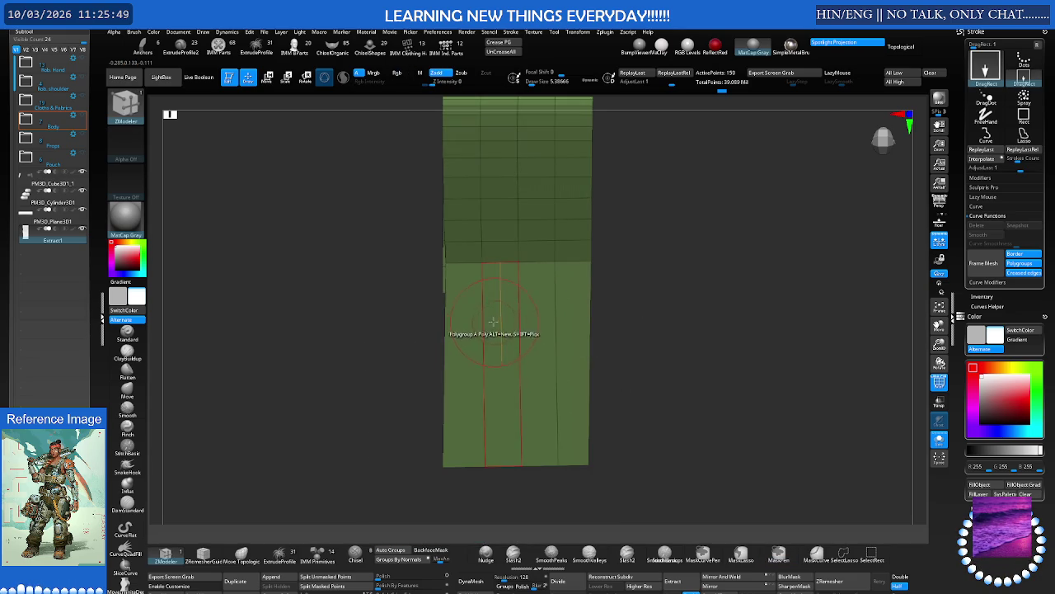
key(space)
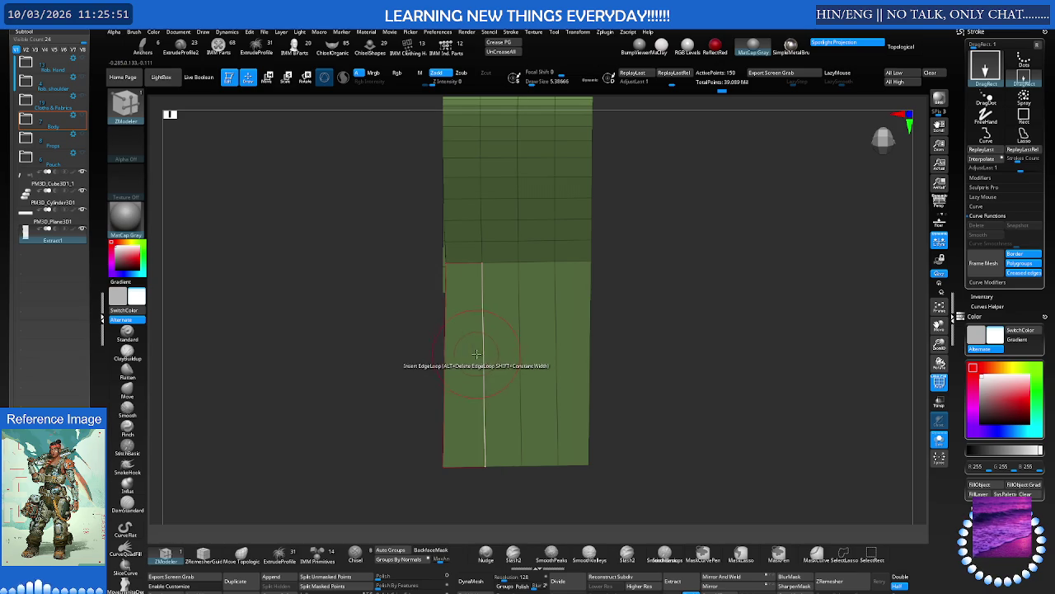
key(space)
click(462, 486)
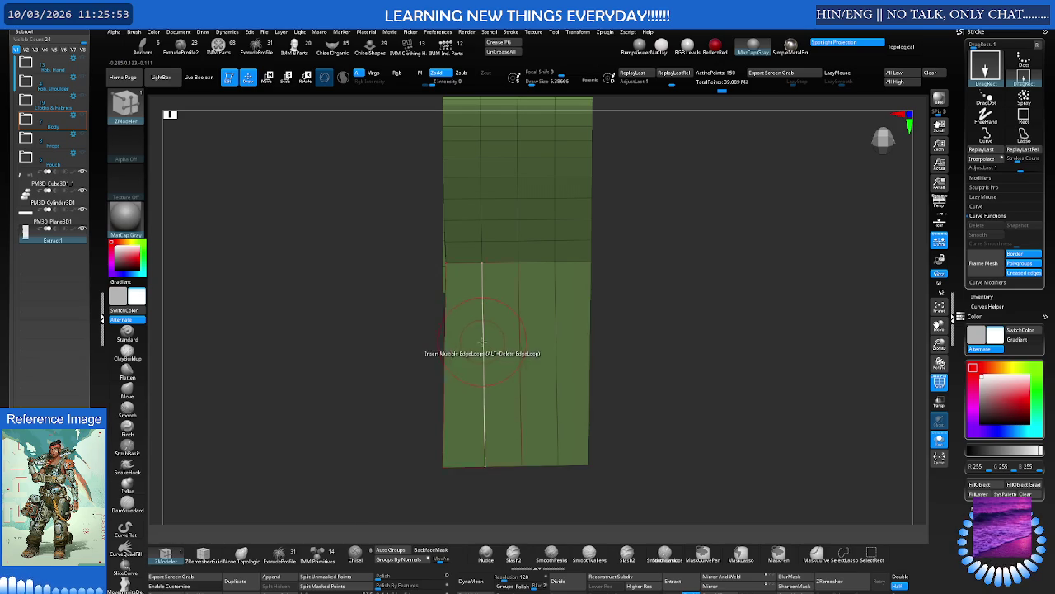
click(485, 372)
click(487, 372)
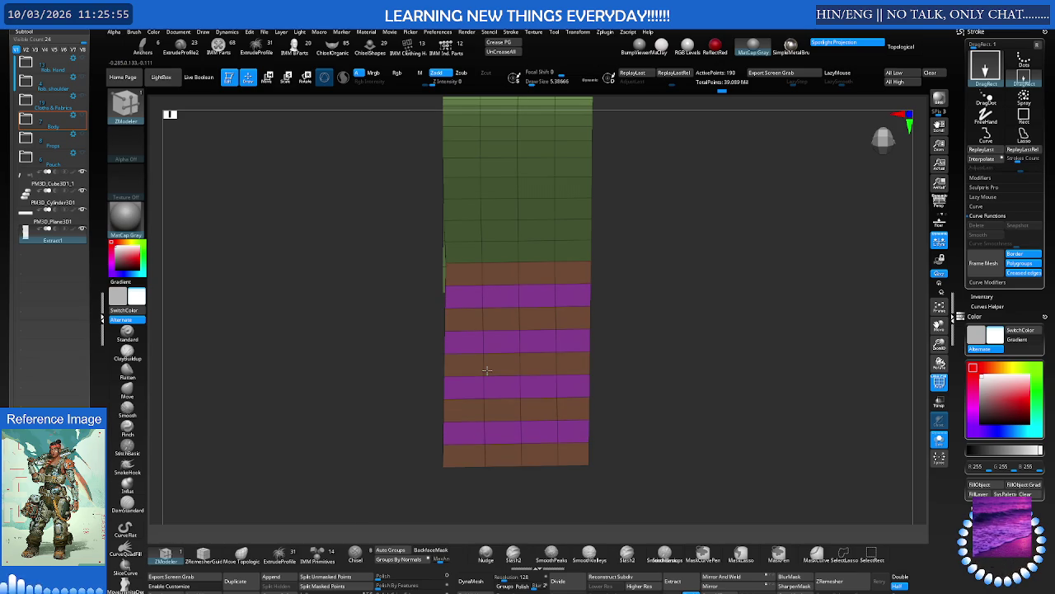
key(ctrl+w)
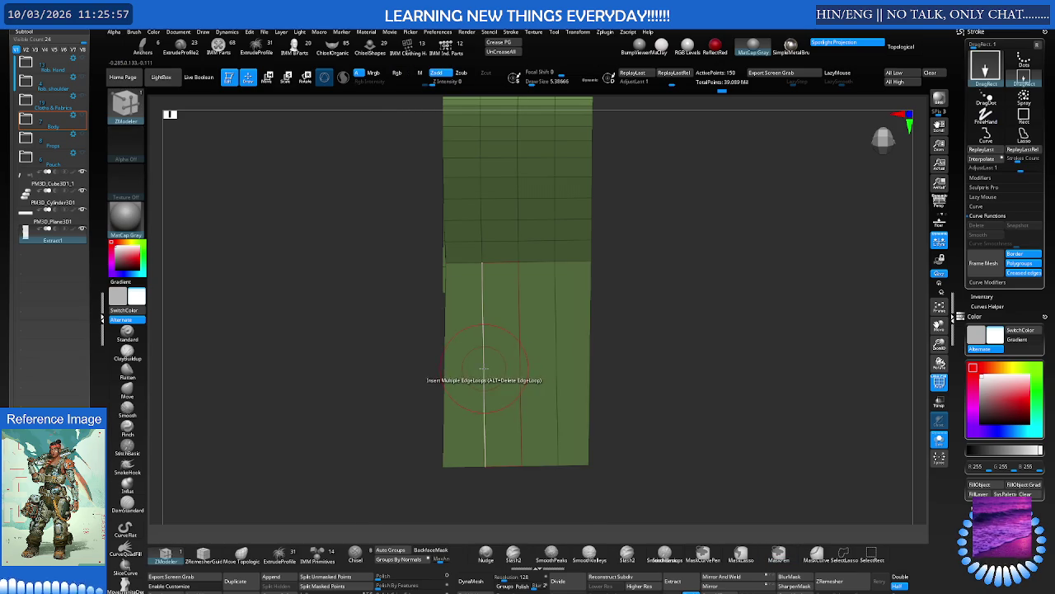
key(space)
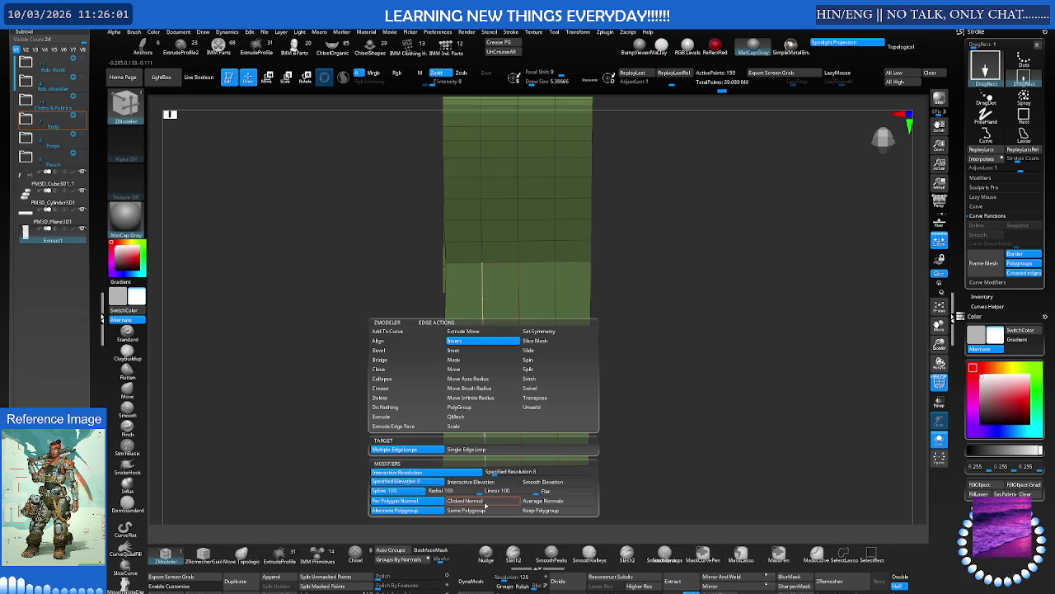
Insert an edge loop in the strap's lower section using the Same Polygroup modifier
click(466, 511)
click(485, 410)
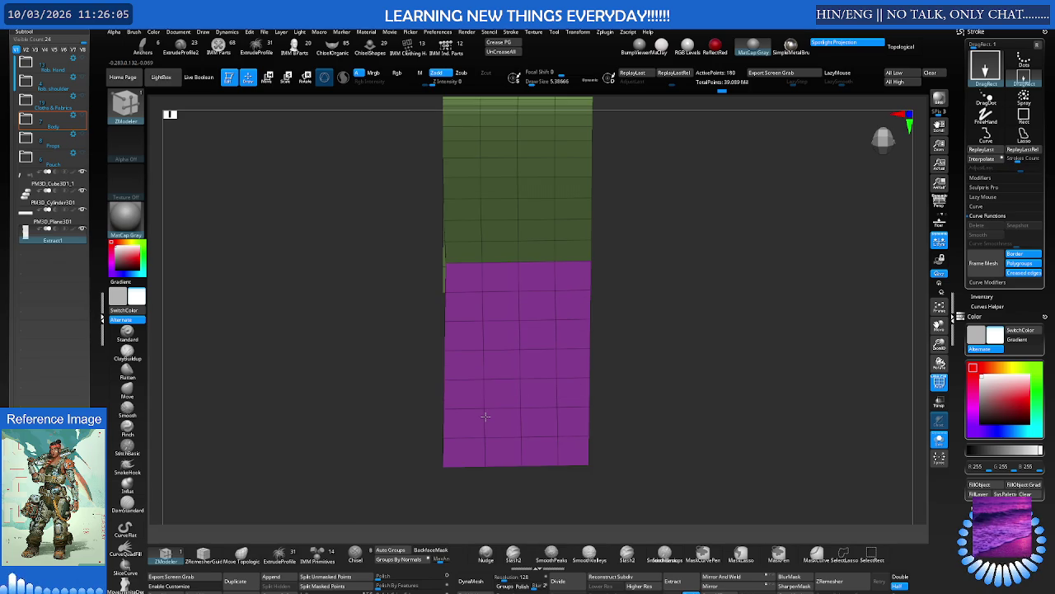
mouse_move(525, 330)
right_down()
mouse_move(443, 346)
mouse_move(501, 313)
mouse_move(488, 328)
mouse_move(641, 318)
right_up()
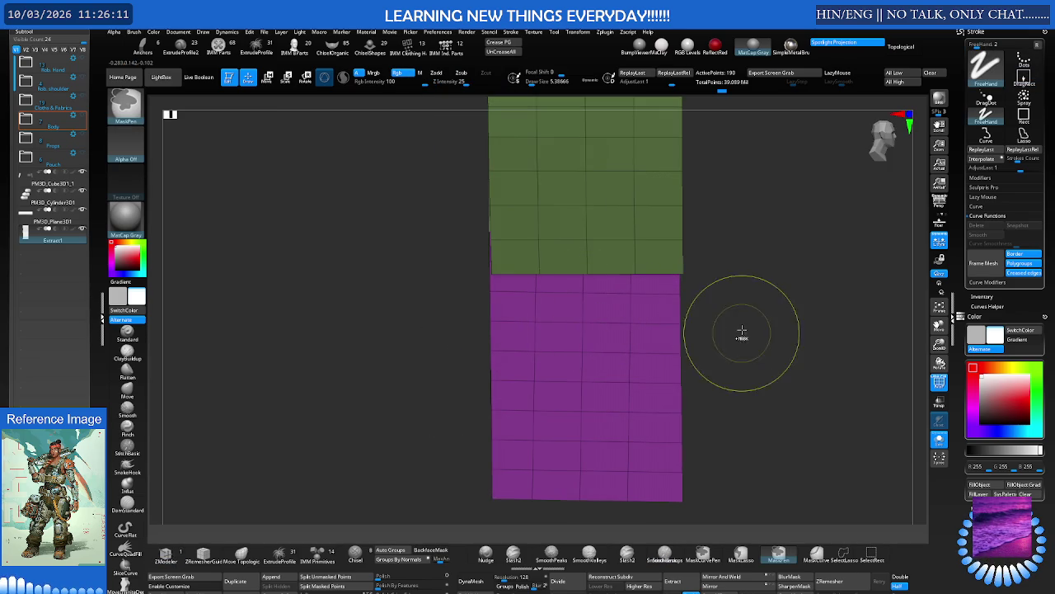
click(522, 269)
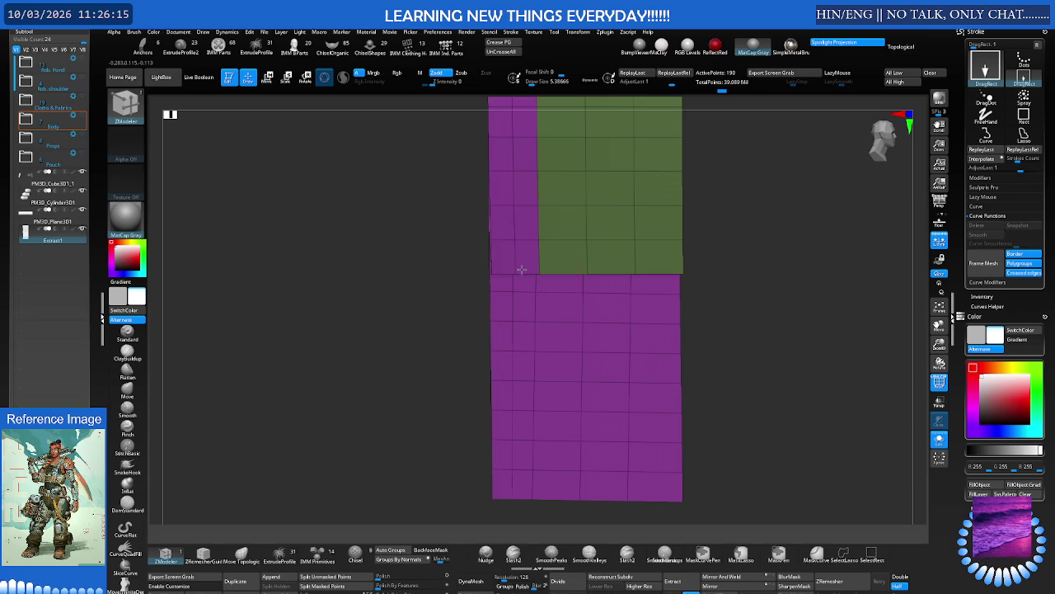
key(ctrl+z)
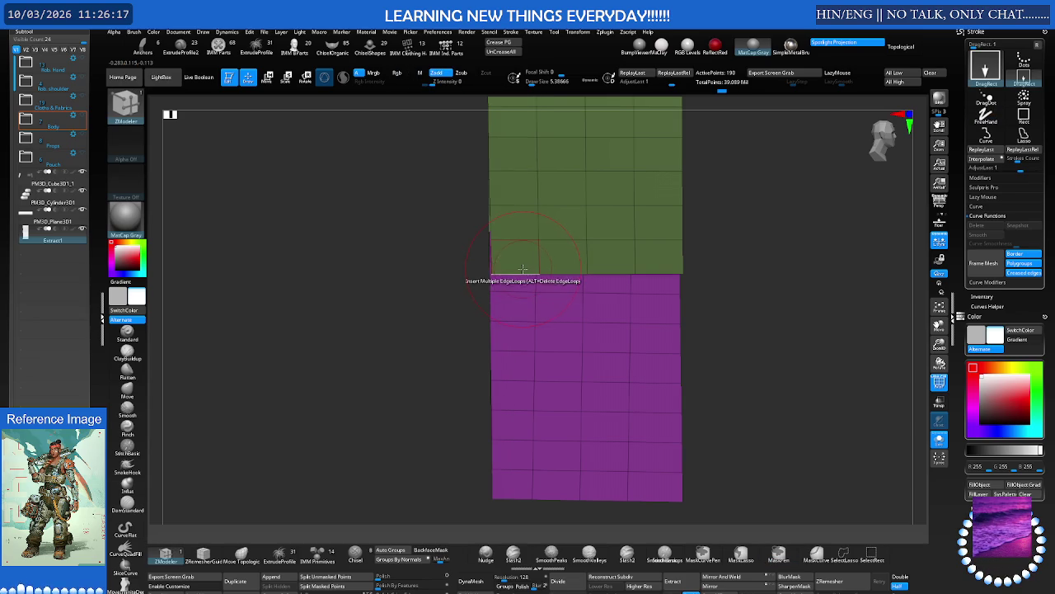
Extrude the green/purple boundary edge downward twice and hide the polygroup colours
key(space)
click(435, 353)
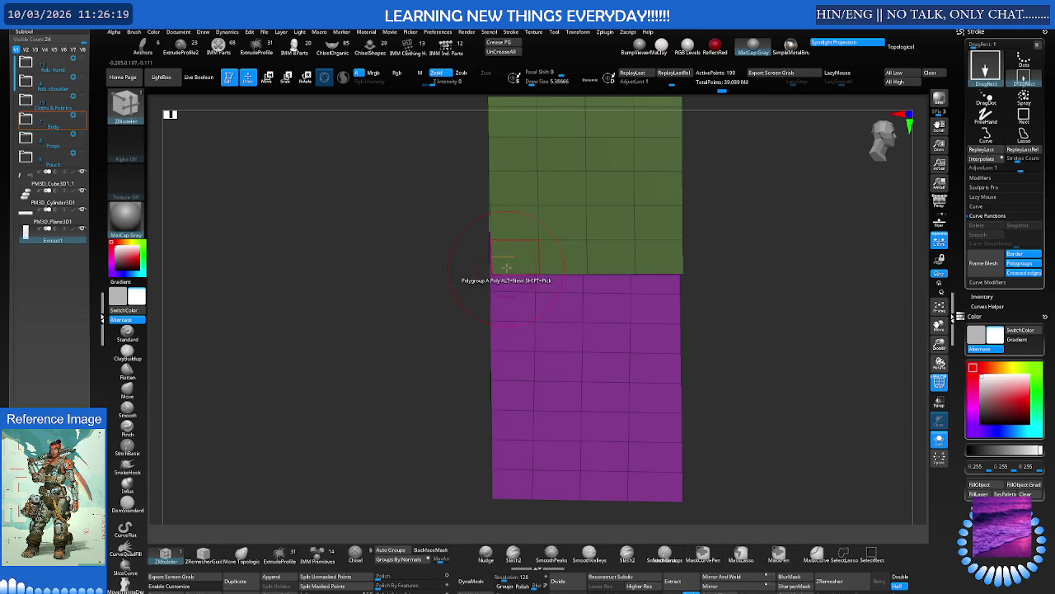
drag(508, 282, 510, 316)
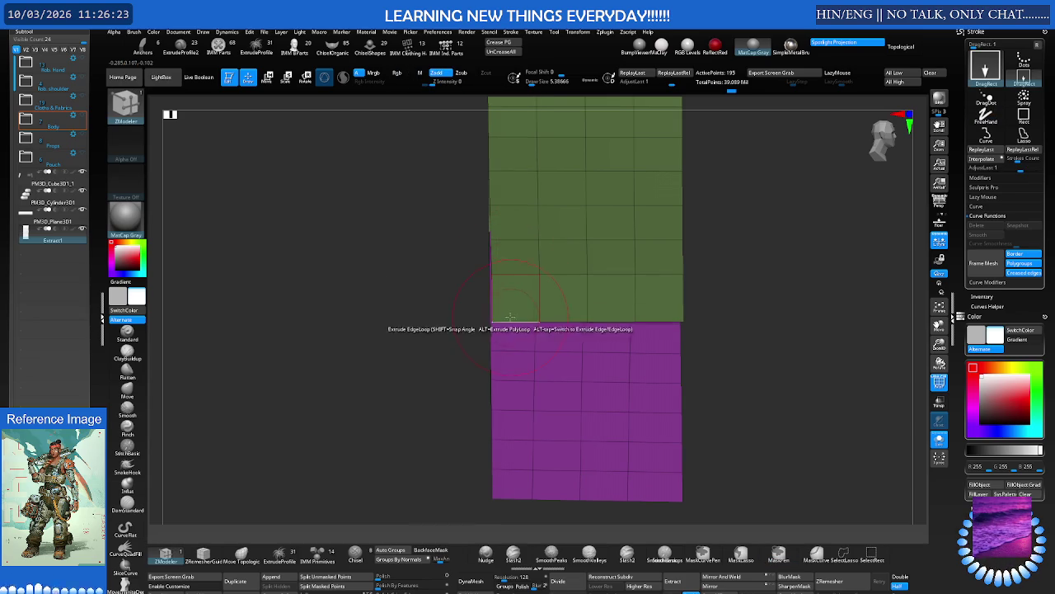
mouse_move(509, 325)
mouse_down()
mouse_move(509, 357)
mouse_move(554, 320)
mouse_up()
scroll(504, 328, down, 3)
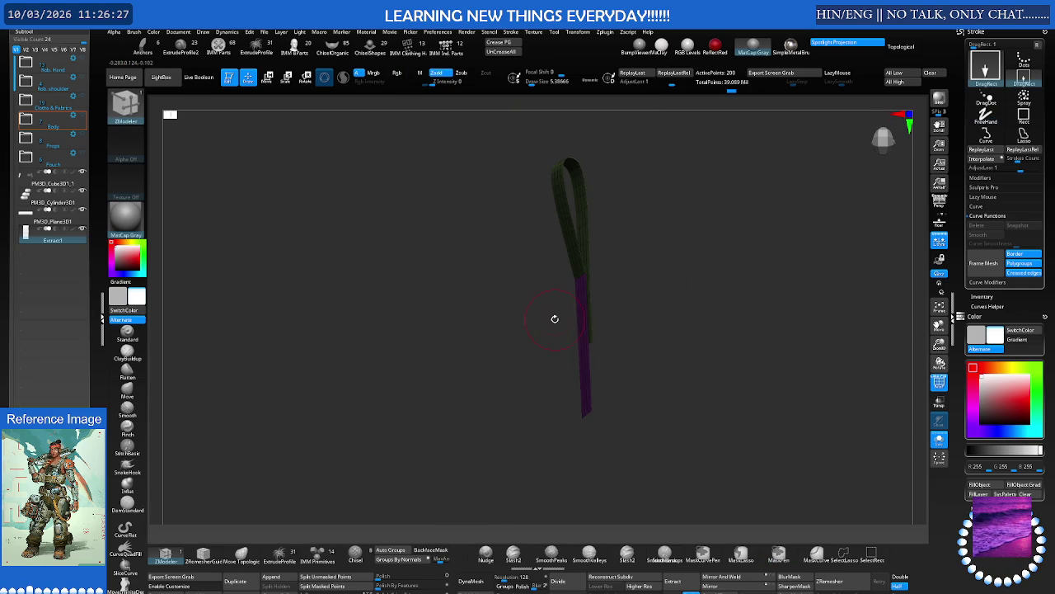
key(shift+f)
mouse_move(674, 321)
mouse_down()
mouse_move(666, 369)
mouse_move(697, 347)
mouse_move(712, 314)
mouse_move(689, 330)
mouse_move(768, 338)
mouse_move(729, 378)
mouse_up()
key(ctrl)
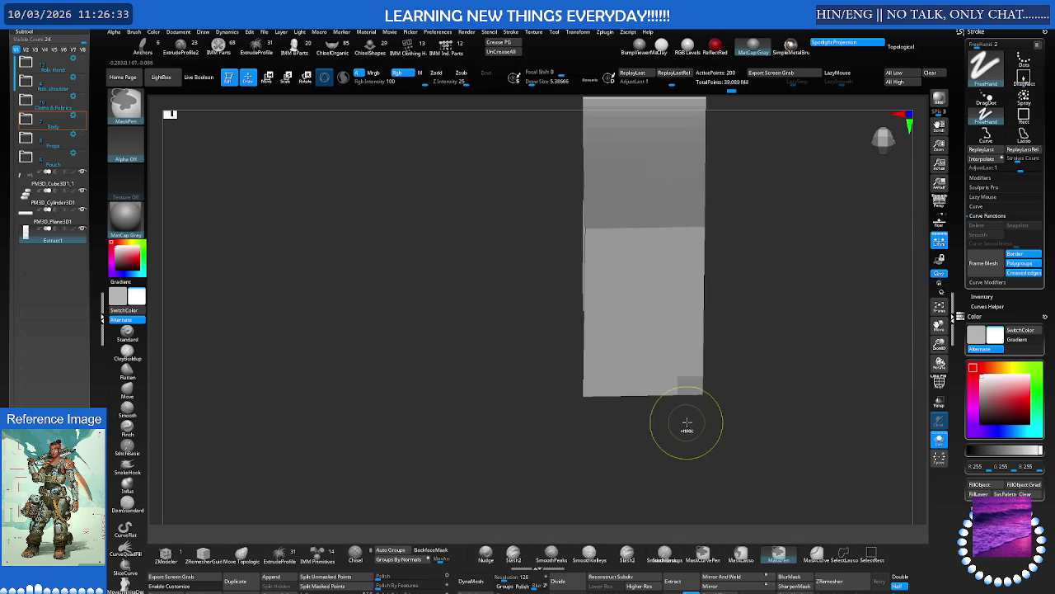
drag(577, 342, 682, 321)
mouse_move(682, 321)
ctrl+right_down()
mouse_move(830, 327)
mouse_move(645, 368)
mouse_move(688, 362)
ctrl+right_up()
mouse_move(688, 361)
ctrl+mouse_down()
mouse_move(421, 382)
mouse_move(397, 453)
ctrl+mouse_up()
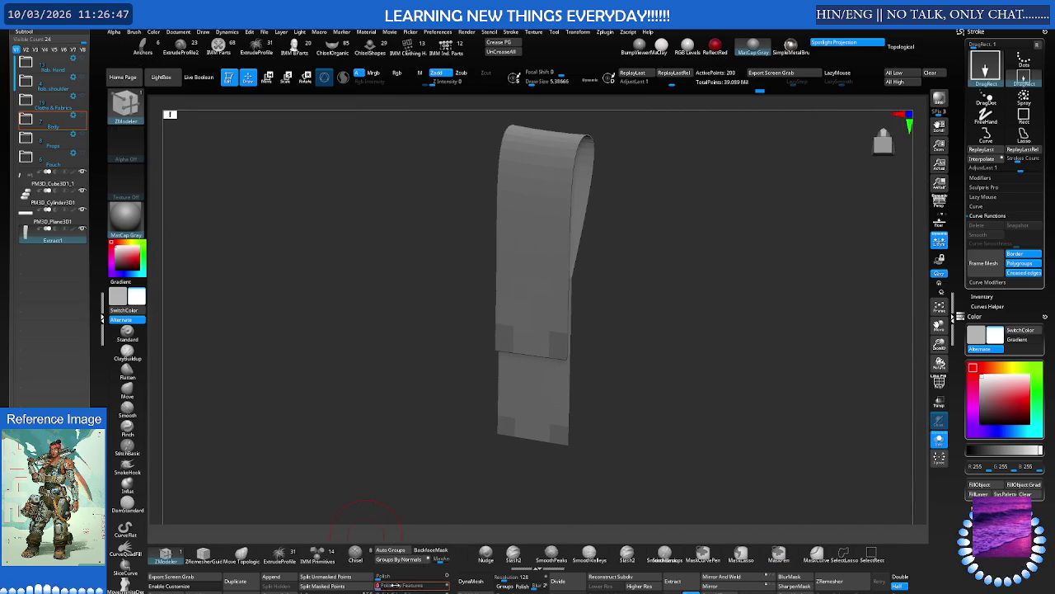
key(shift+f)
mouse_move(537, 431)
mouse_down()
mouse_move(526, 422)
mouse_move(521, 303)
mouse_up()
key(shift+f)
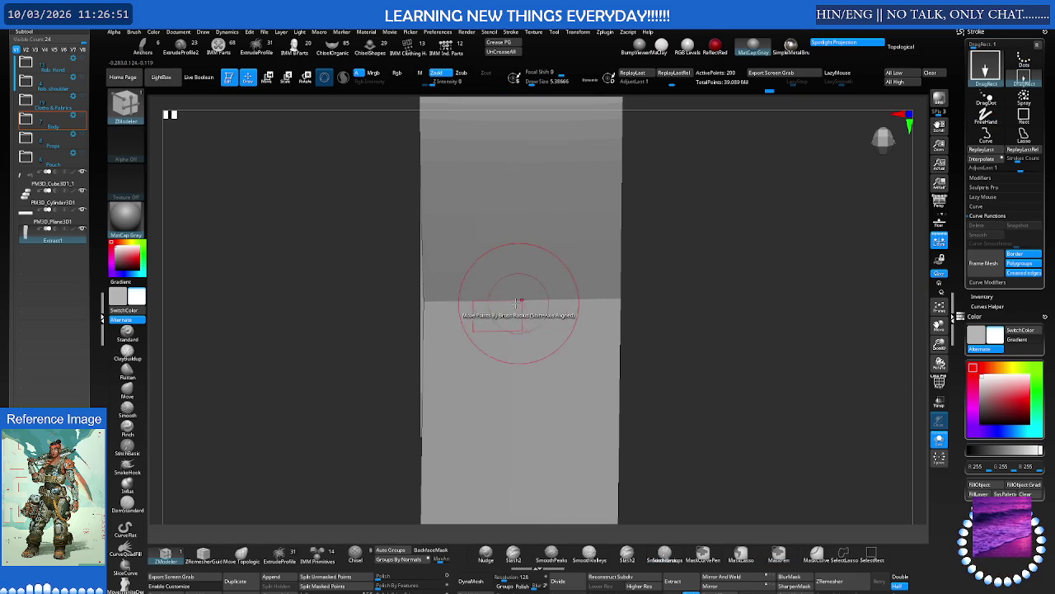
key(shift+f)
ctrl+right_drag(521, 304, 481, 311)
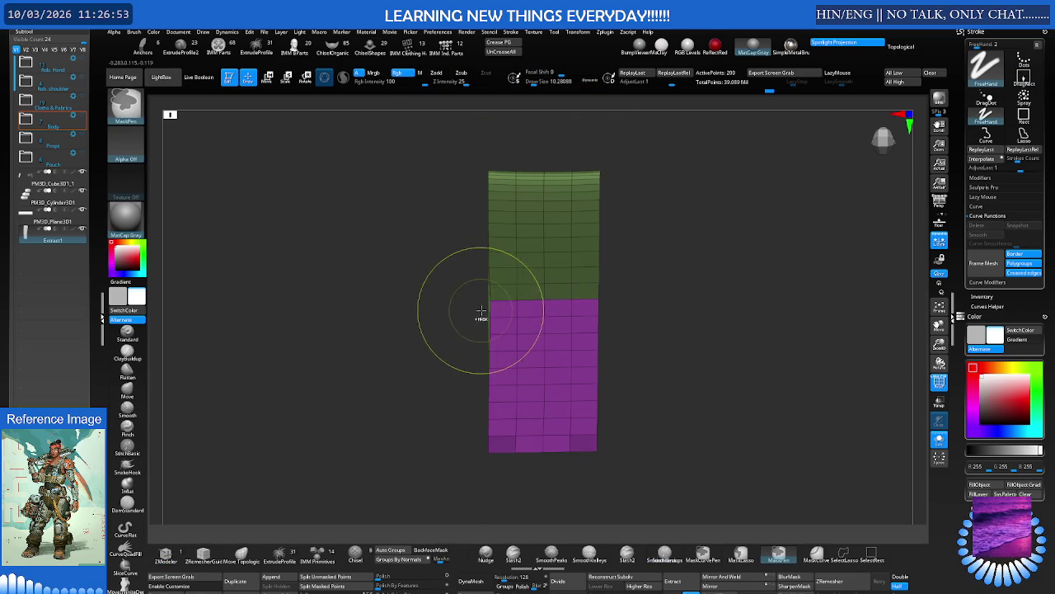
Mask the whole strap, then unmask its lower part below a straight MaskCurve line
right_drag(569, 308, 584, 308)
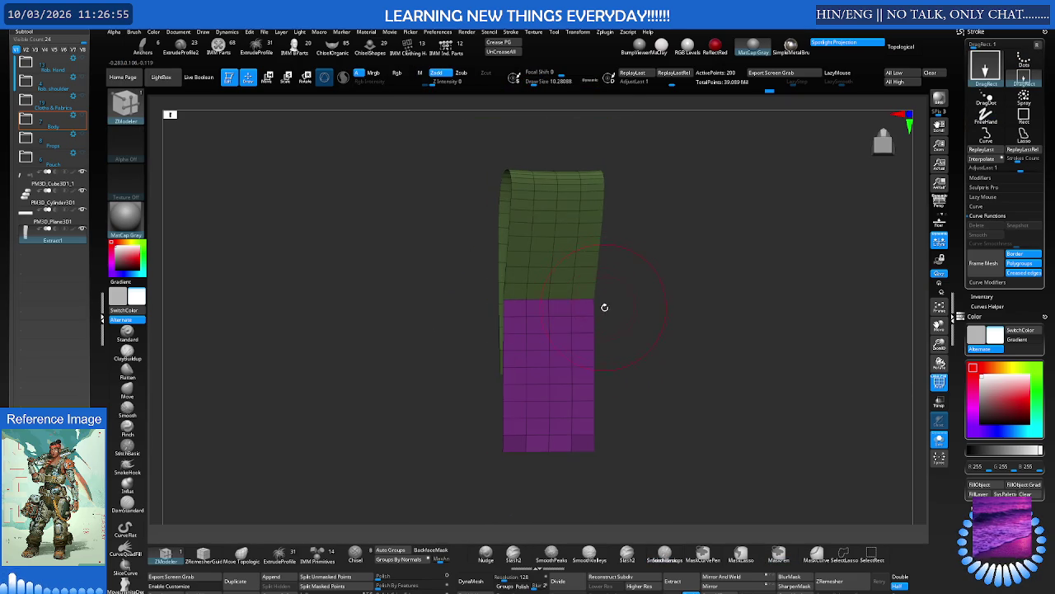
key(ctrl)
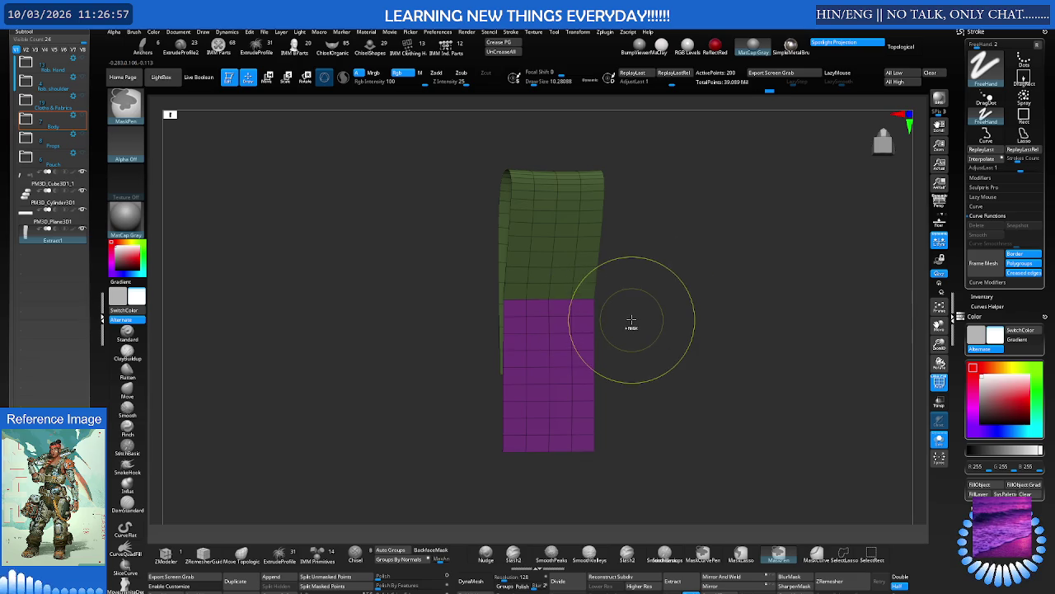
ctrl+click(631, 320)
ctrl+right_drag(632, 318, 620, 359)
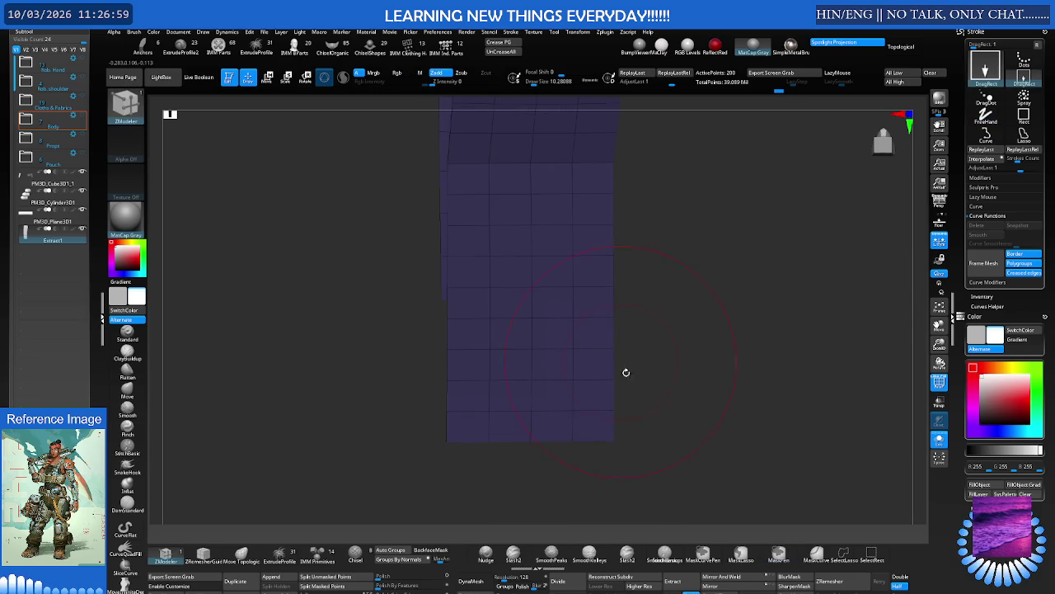
ctrl+drag(407, 358, 654, 358)
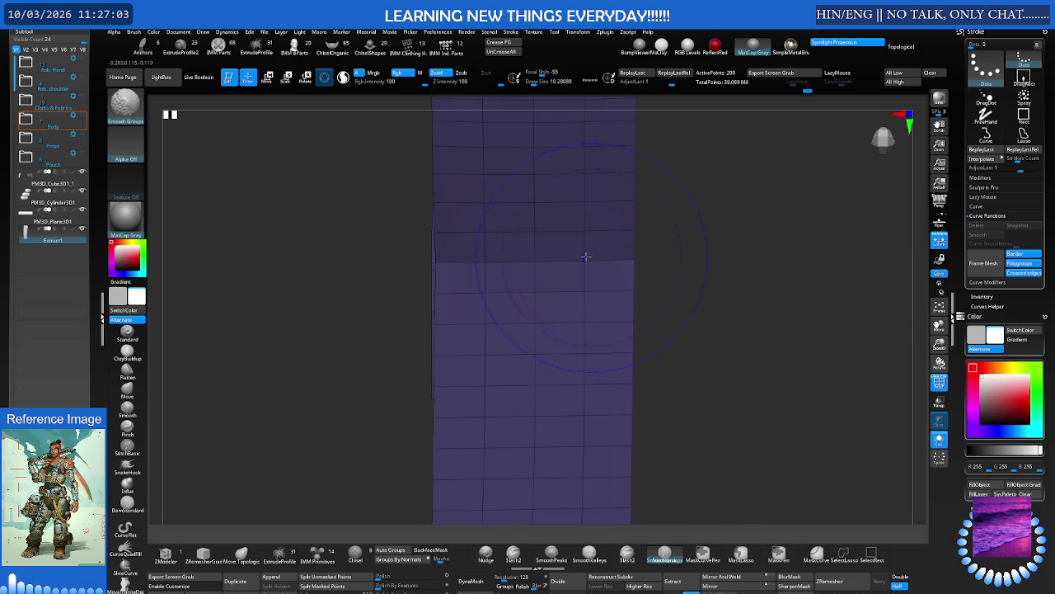
Orbit around the partly masked strap to inspect its bend, then return to the modelling brush
scroll(613, 259, down, 3)
mouse_move(483, 299)
mouse_down()
mouse_move(532, 278)
mouse_move(544, 288)
mouse_up()
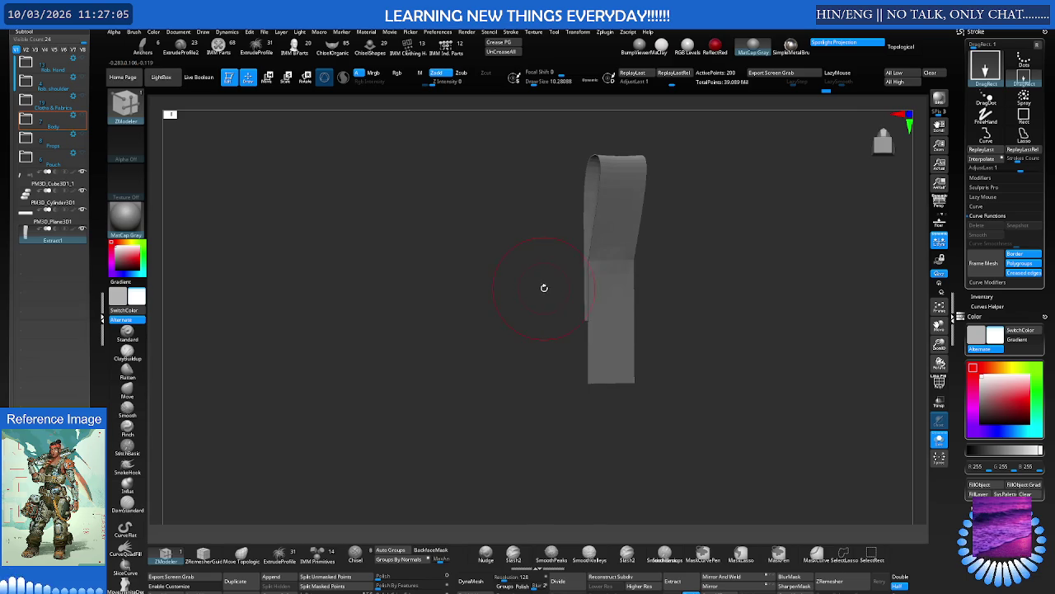
scroll(606, 309, up, 3)
mouse_move(606, 309)
right_down()
mouse_move(613, 411)
mouse_move(566, 424)
mouse_move(602, 377)
mouse_move(657, 372)
mouse_move(709, 312)
mouse_move(650, 290)
mouse_move(531, 346)
right_up()
key(ctrl)
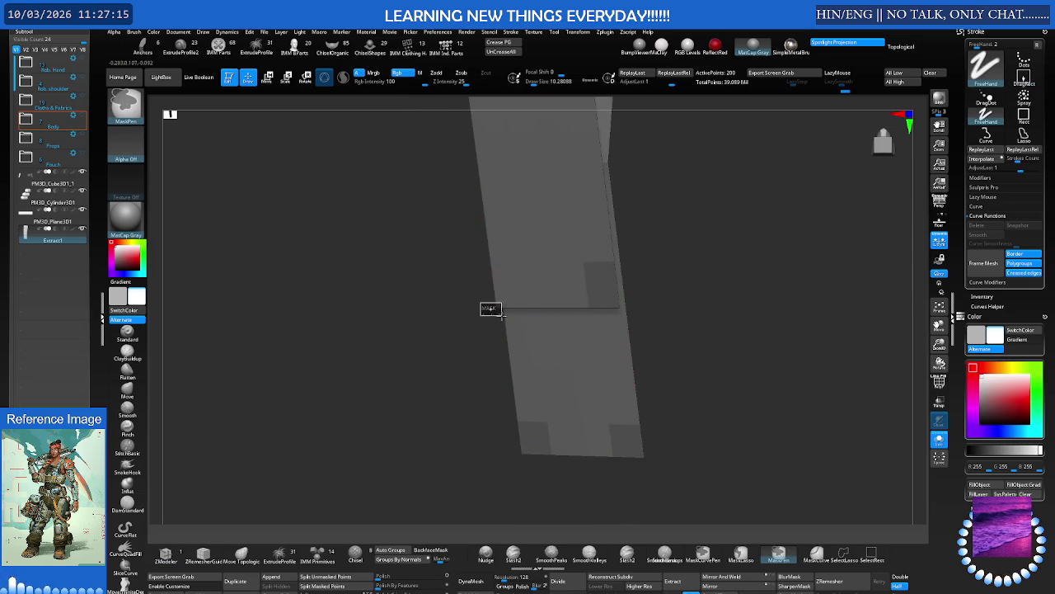
right_drag(435, 324, 468, 341)
key(b)
key(z)
key(m)
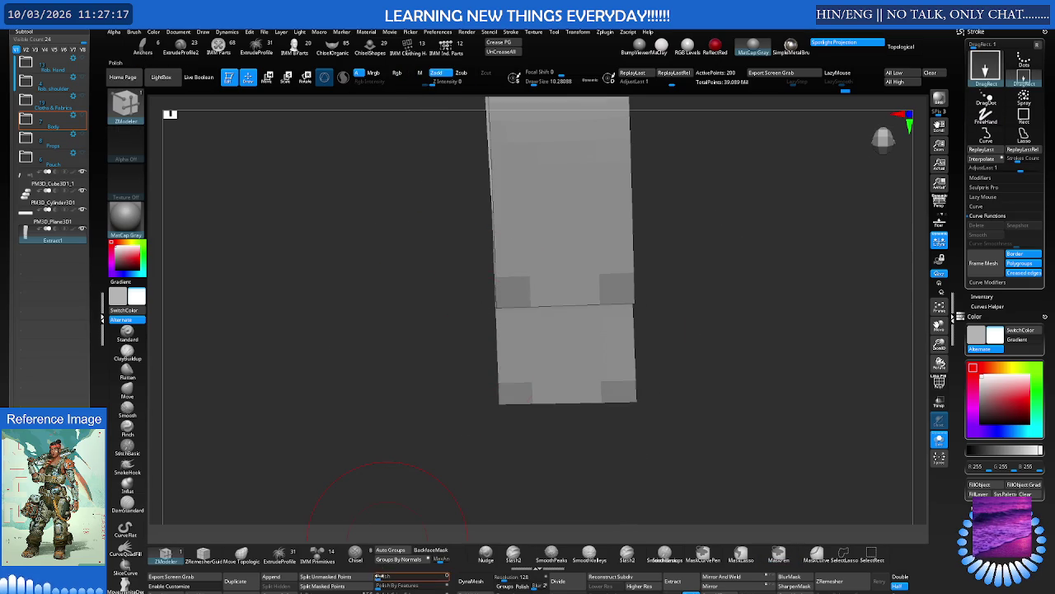
Orbit around the thickened Extract1 strap to check its depth, then zoom out to the whole pouch
right_drag(427, 464, 519, 376)
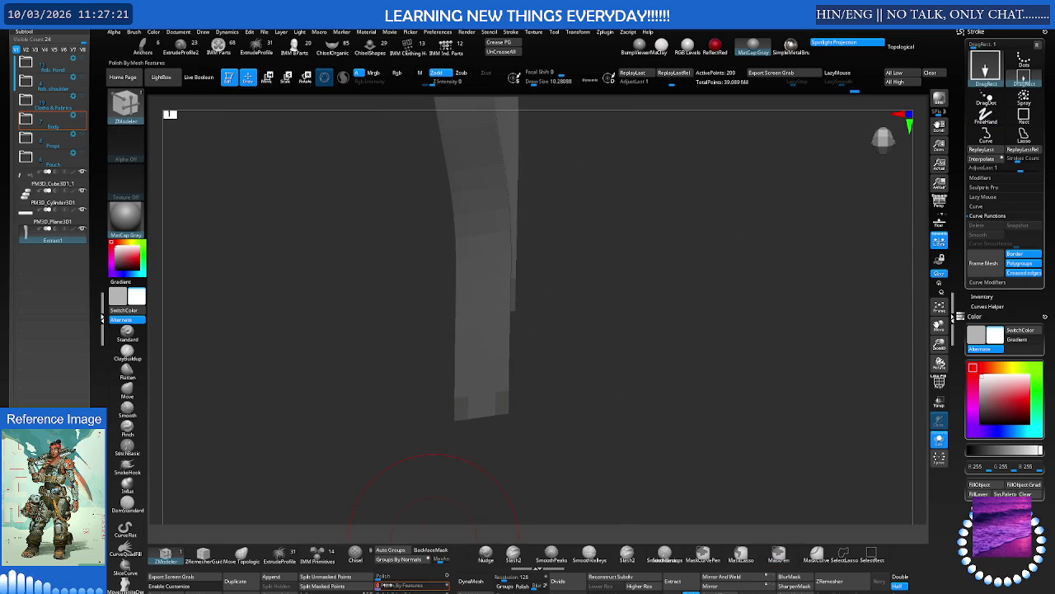
mouse_move(528, 430)
right_down()
mouse_move(441, 427)
mouse_move(519, 412)
right_up()
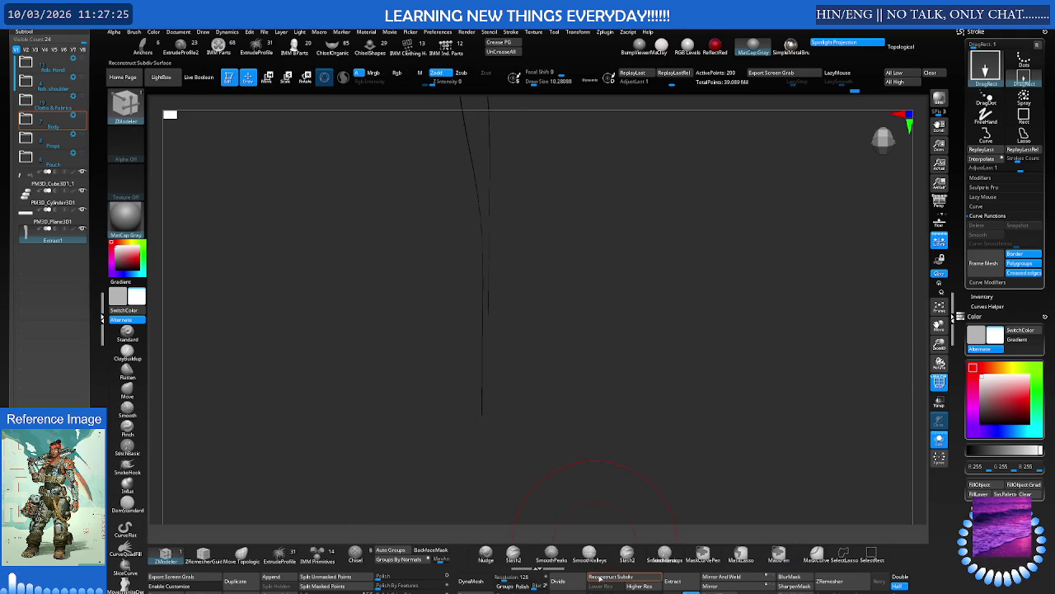
mouse_move(545, 473)
right_down()
mouse_move(563, 417)
mouse_move(536, 426)
mouse_move(589, 424)
right_up()
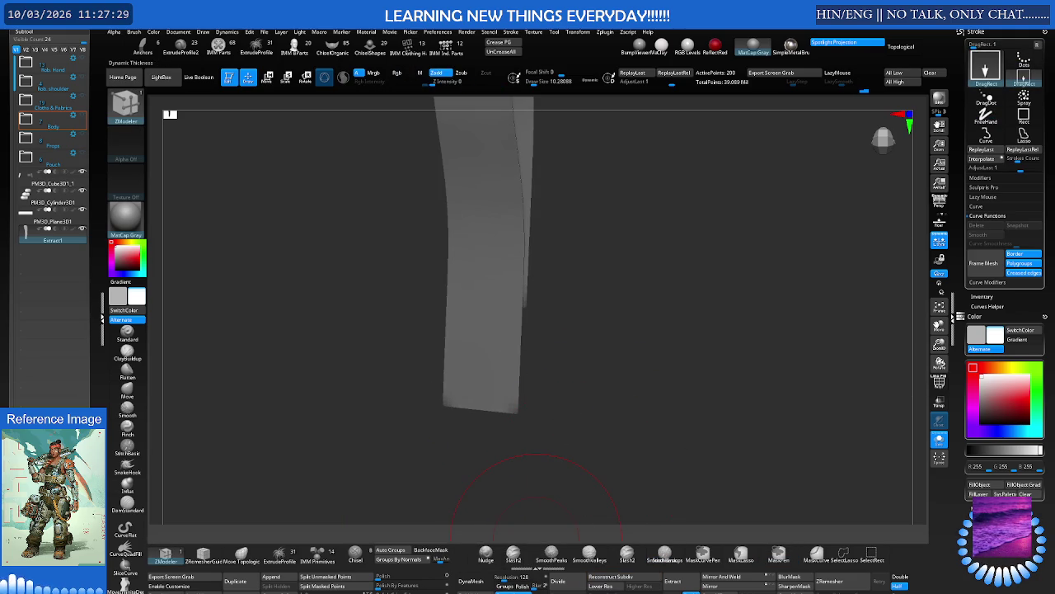
right_drag(536, 494, 538, 495)
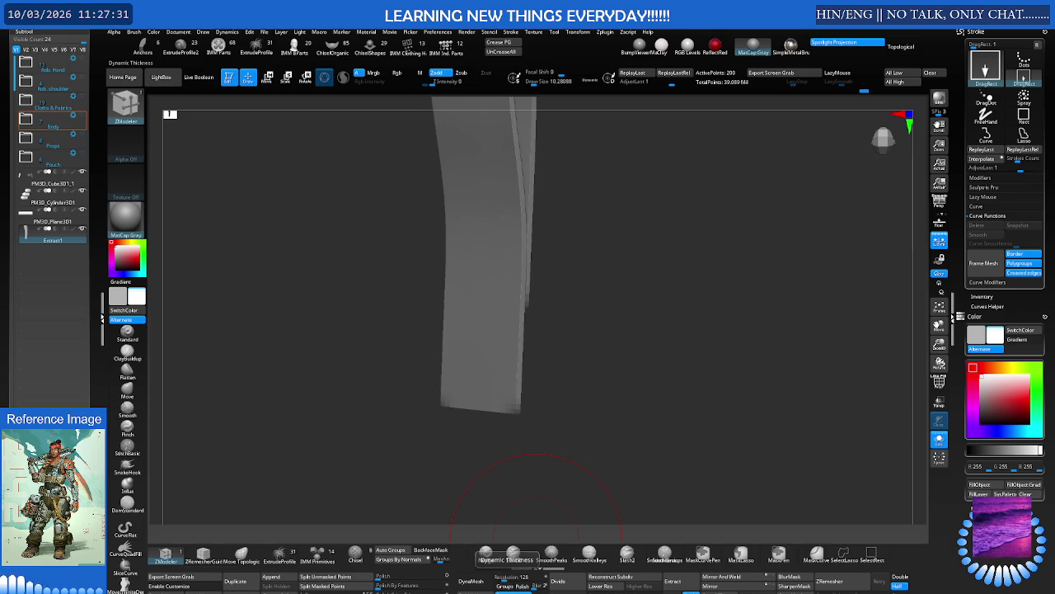
mouse_move(575, 430)
right_down()
mouse_move(549, 423)
mouse_move(561, 405)
mouse_move(503, 394)
mouse_move(523, 419)
mouse_move(552, 407)
right_up()
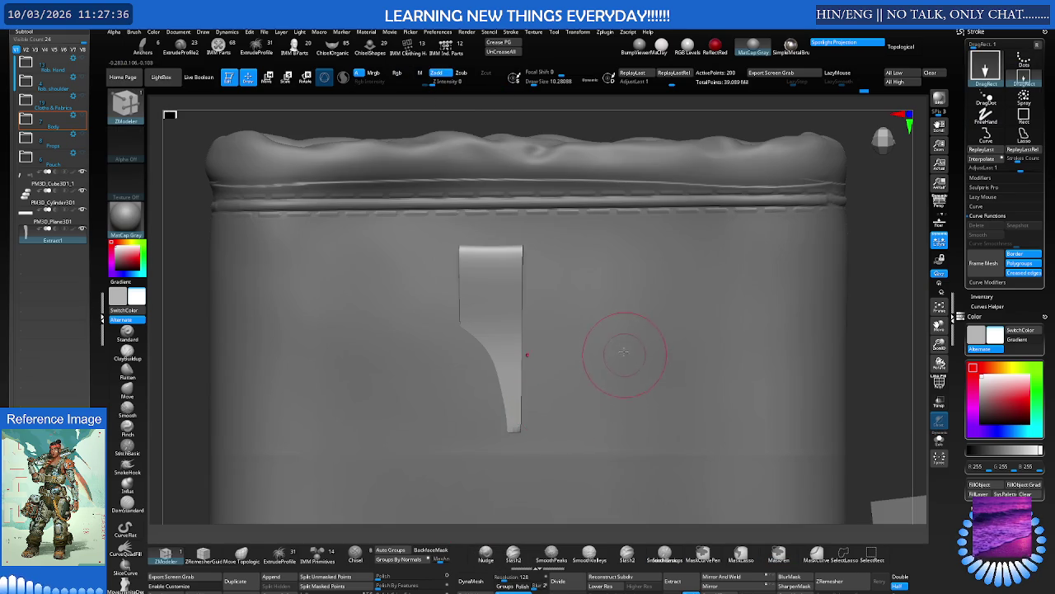
ctrl+right_drag(624, 353, 528, 281)
key(w)
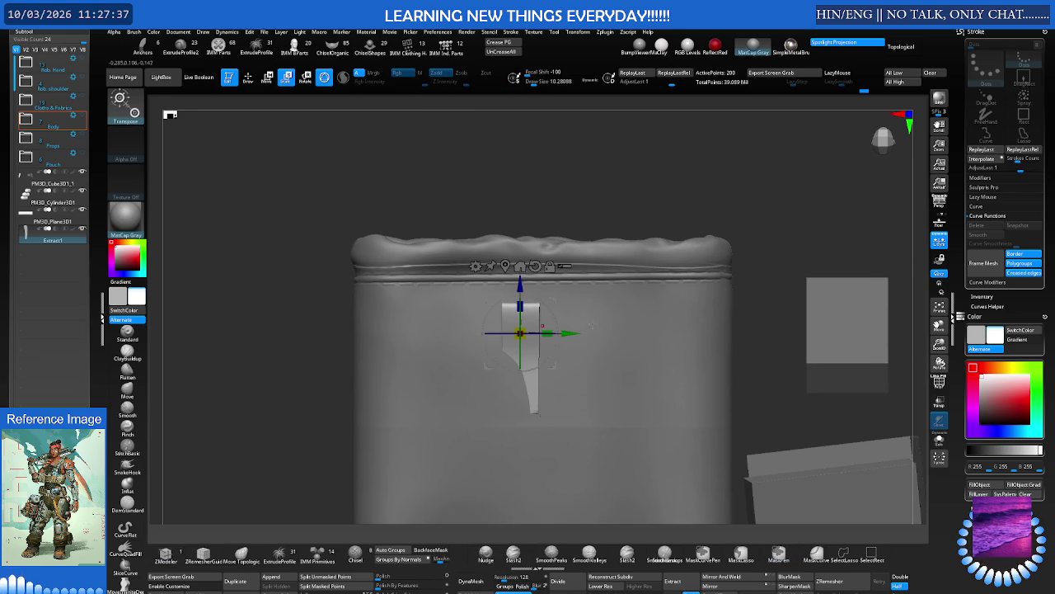
Frame the pouch front, solo the strap piece, then unhide all the other parts
ctrl+right_drag(520, 264, 503, 279)
drag(660, 330, 544, 280)
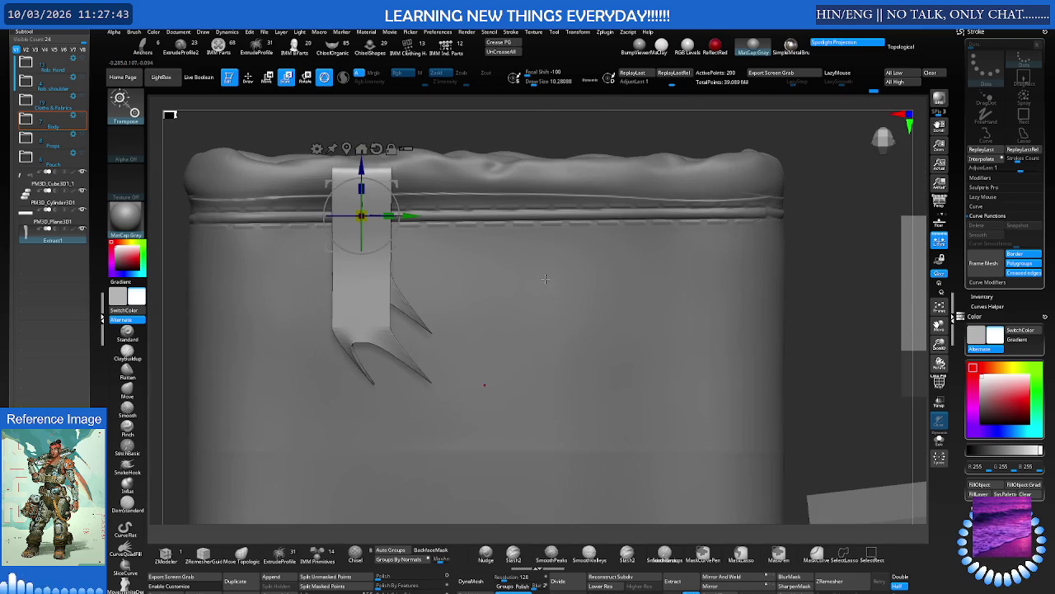
key(f)
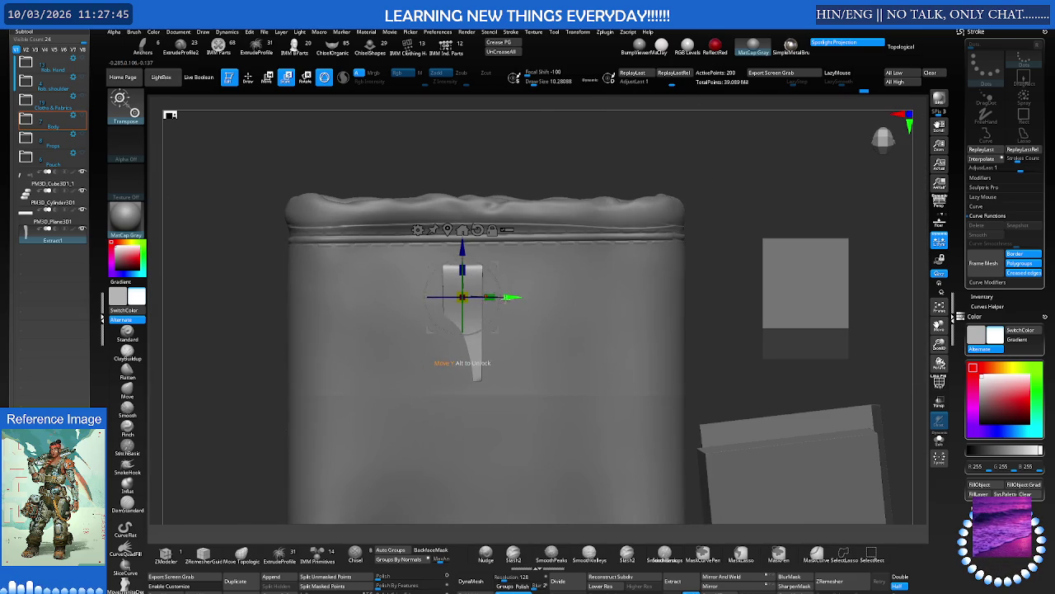
ctrl+shift+click(483, 301)
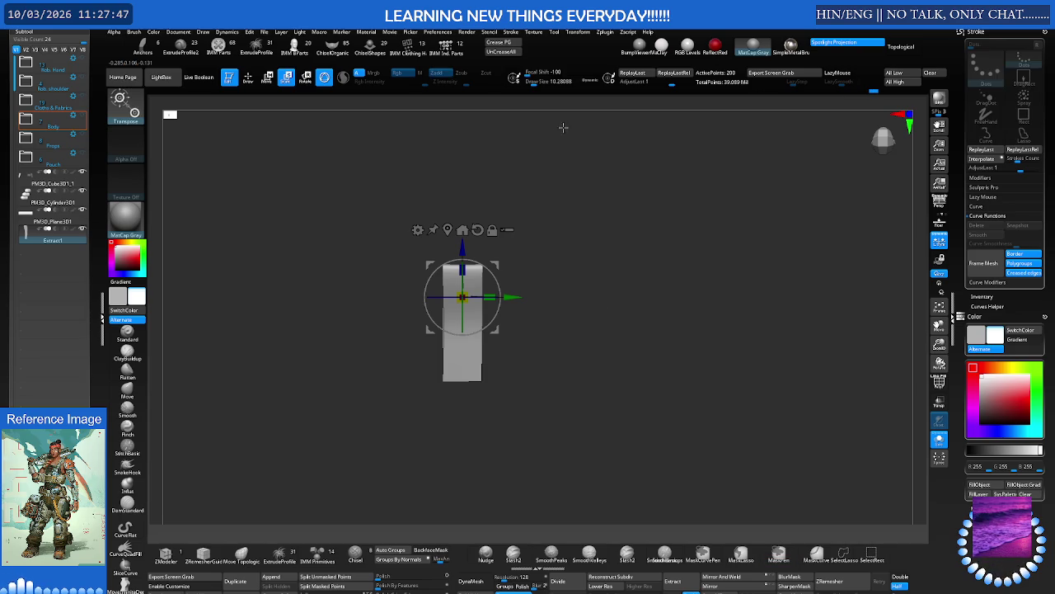
ctrl+shift+click(506, 240)
mouse_move(506, 240)
mouse_down()
mouse_move(507, 221)
mouse_move(528, 248)
mouse_move(480, 264)
mouse_move(417, 263)
mouse_move(497, 264)
mouse_up()
scroll(528, 264, up, 3)
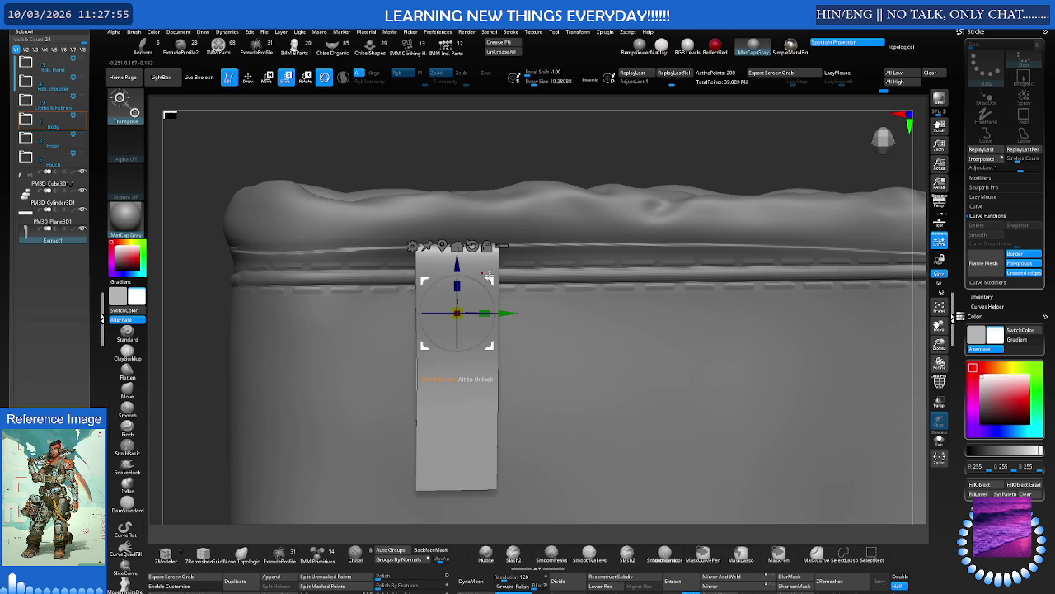
Move the tab up against the pouch's top rim and bend its lower half into a curve
mouse_move(488, 280)
mouse_down()
mouse_move(418, 253)
mouse_move(439, 315)
mouse_up()
mouse_move(514, 282)
mouse_down()
mouse_move(559, 282)
mouse_move(495, 289)
mouse_up()
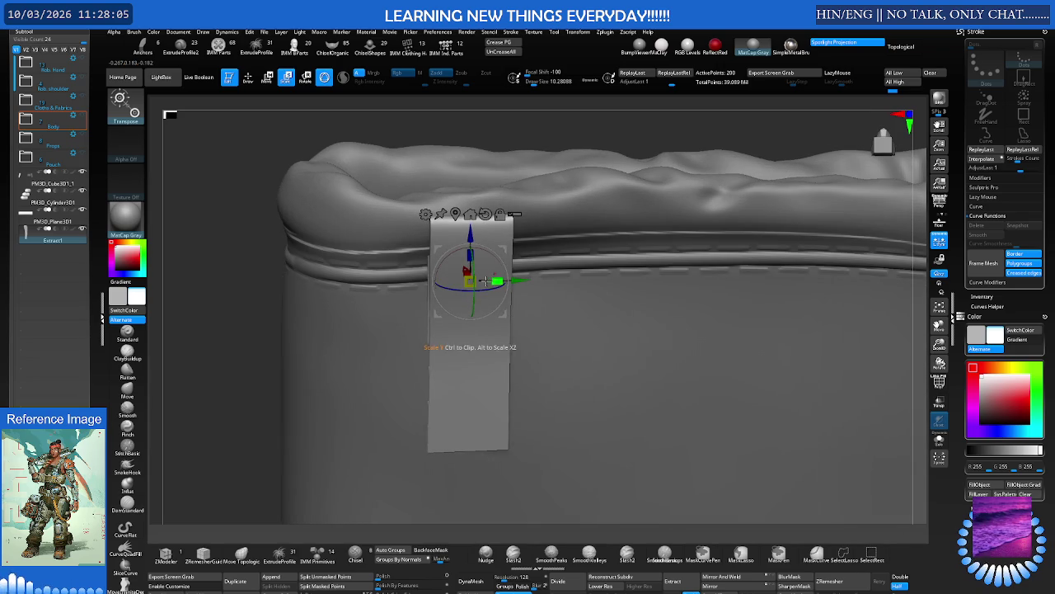
drag(464, 268, 464, 268)
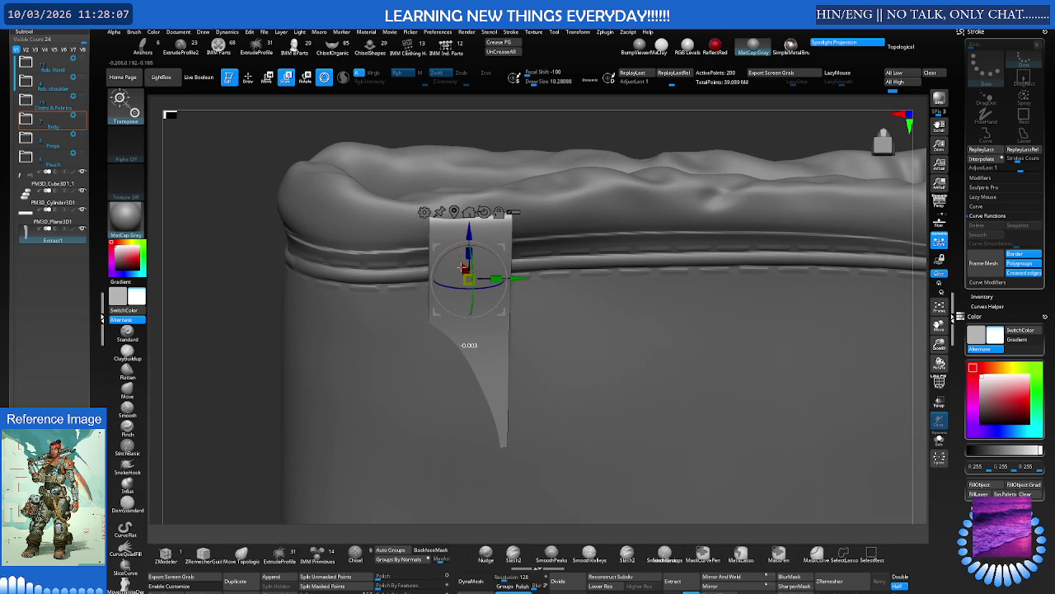
drag(464, 268, 474, 346)
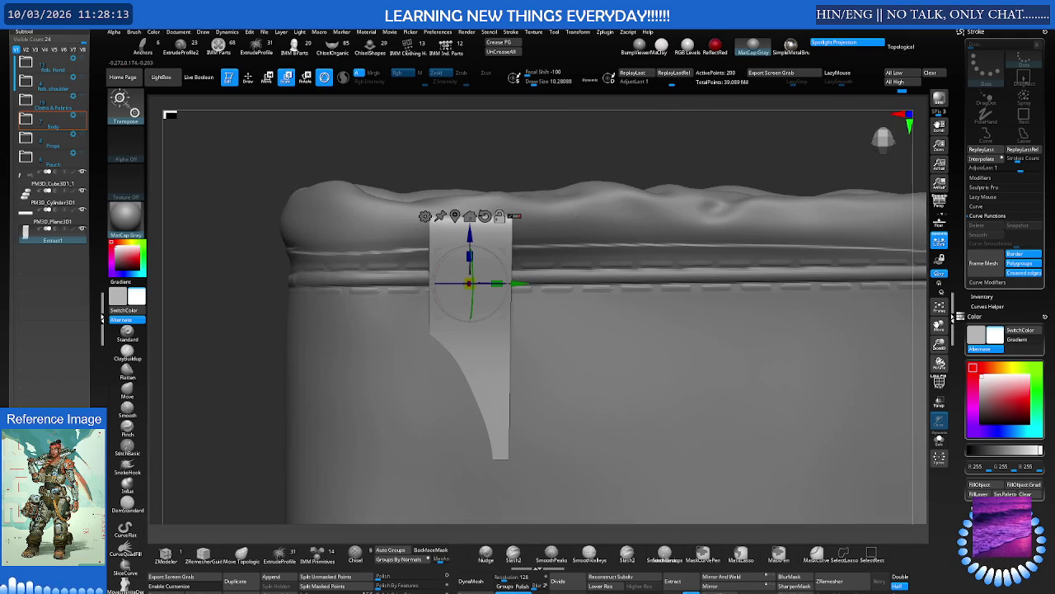
mouse_move(540, 216)
mouse_down()
mouse_move(522, 240)
mouse_move(470, 214)
mouse_move(464, 189)
mouse_move(505, 195)
mouse_up()
Duplicate the strap tab with the Move gizmo and slide the copy further down the pouch's side
key(q)
scroll(517, 188, down, 3)
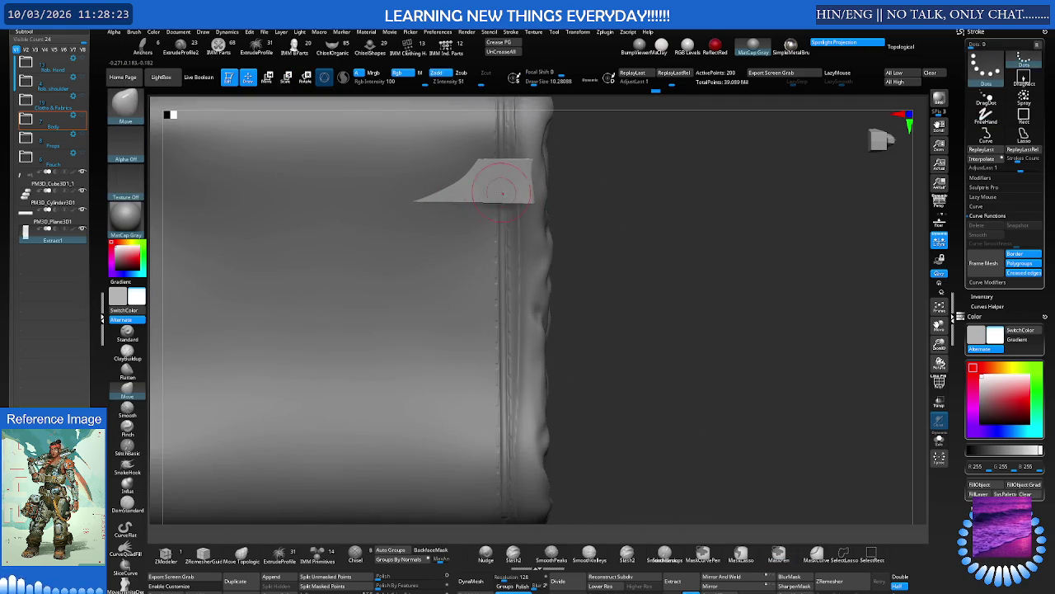
key(w)
ctrl+drag(500, 216, 499, 392)
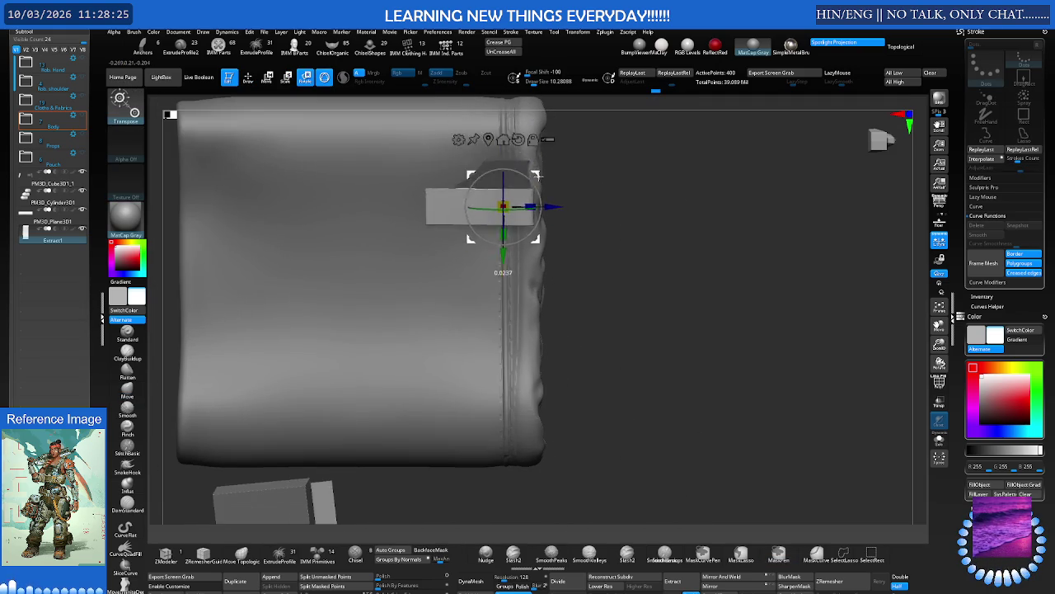
mouse_move(535, 319)
mouse_down()
mouse_move(529, 336)
mouse_move(511, 338)
mouse_move(527, 289)
mouse_move(547, 333)
mouse_move(569, 337)
mouse_move(590, 296)
mouse_move(550, 341)
mouse_move(577, 259)
mouse_move(548, 274)
mouse_up()
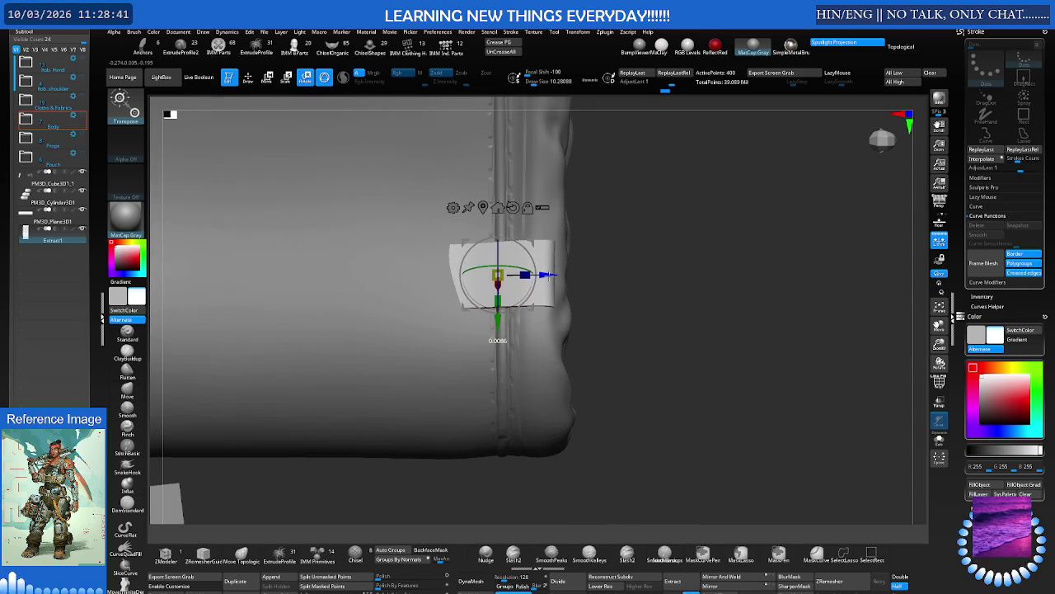
mouse_move(577, 275)
mouse_down()
mouse_move(543, 270)
mouse_move(542, 258)
mouse_move(510, 276)
mouse_move(530, 260)
mouse_move(555, 386)
mouse_move(620, 401)
mouse_up()
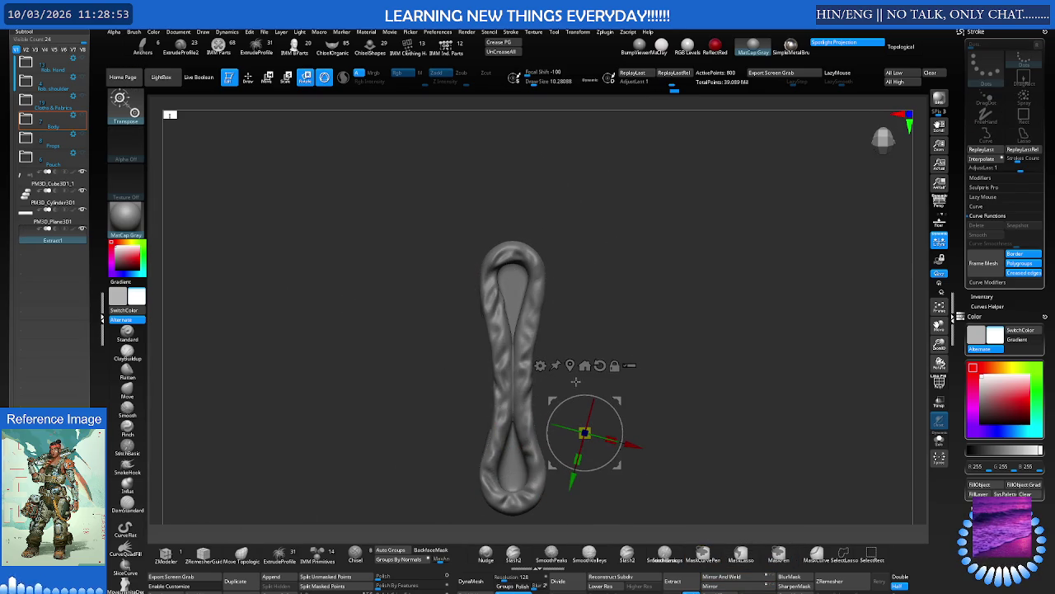
Unhide all meshes, place the gizmo on the rope loop, and view it side-on in perspective
ctrl+shift+drag(570, 365, 397, 390)
ctrl+shift+click(344, 392)
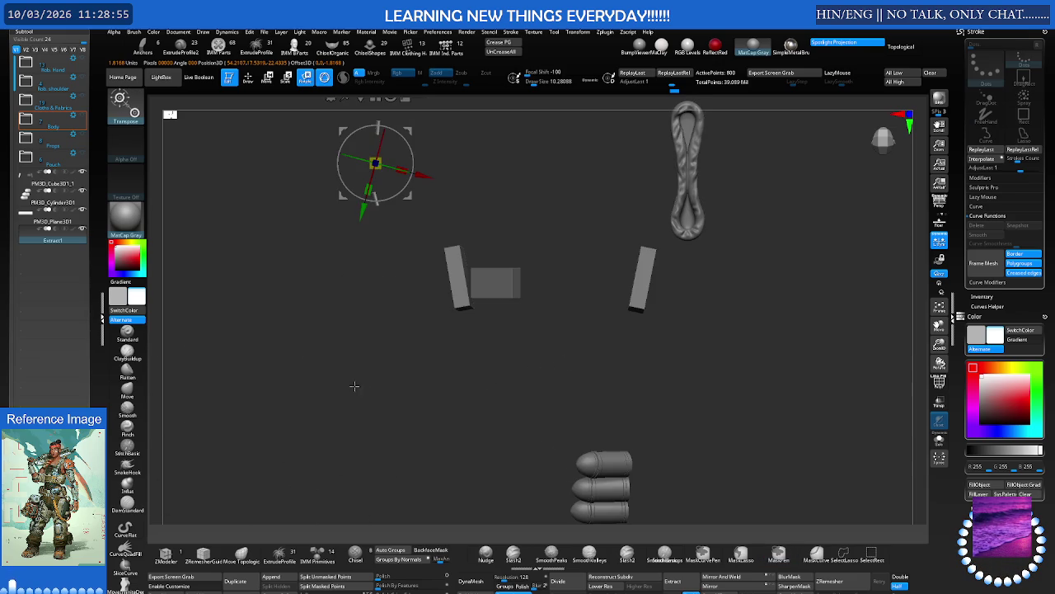
drag(471, 347, 426, 279)
alt+click(662, 247)
mouse_move(742, 330)
mouse_down()
mouse_move(723, 270)
mouse_move(676, 272)
mouse_move(650, 259)
mouse_up()
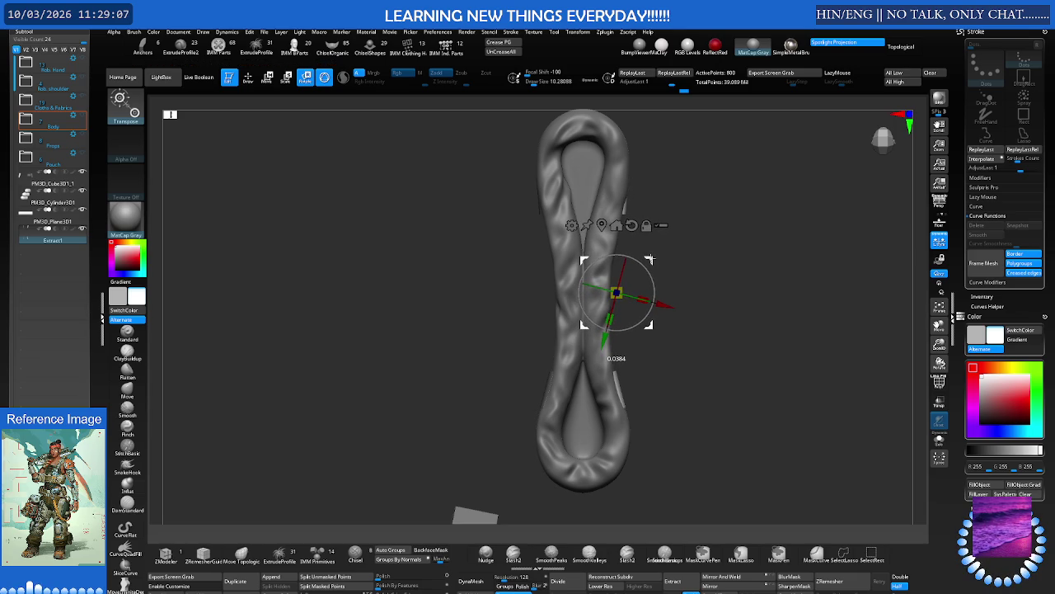
key(p)
drag(698, 268, 724, 252)
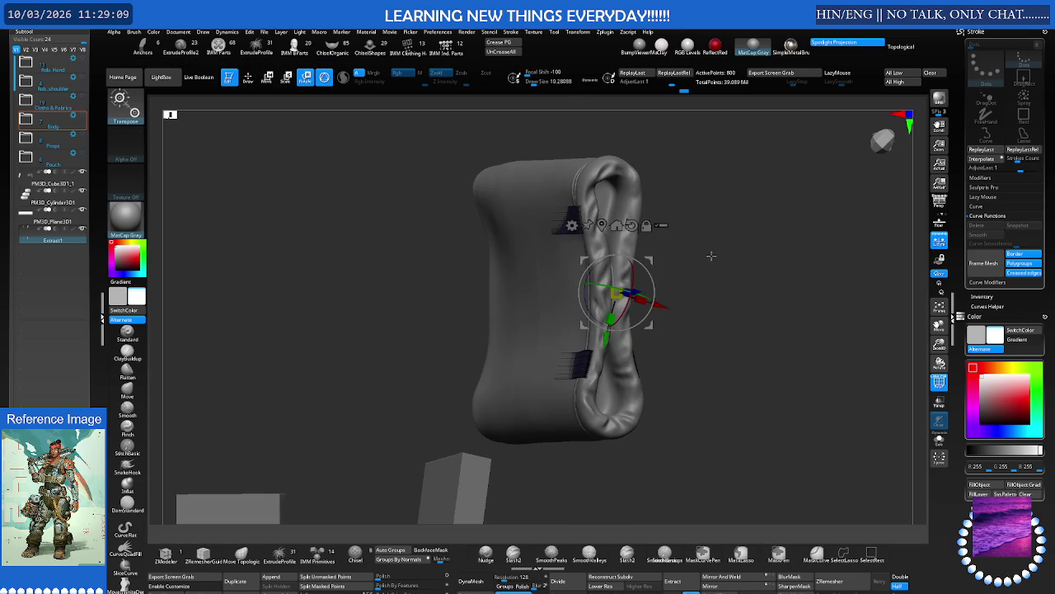
key(q)
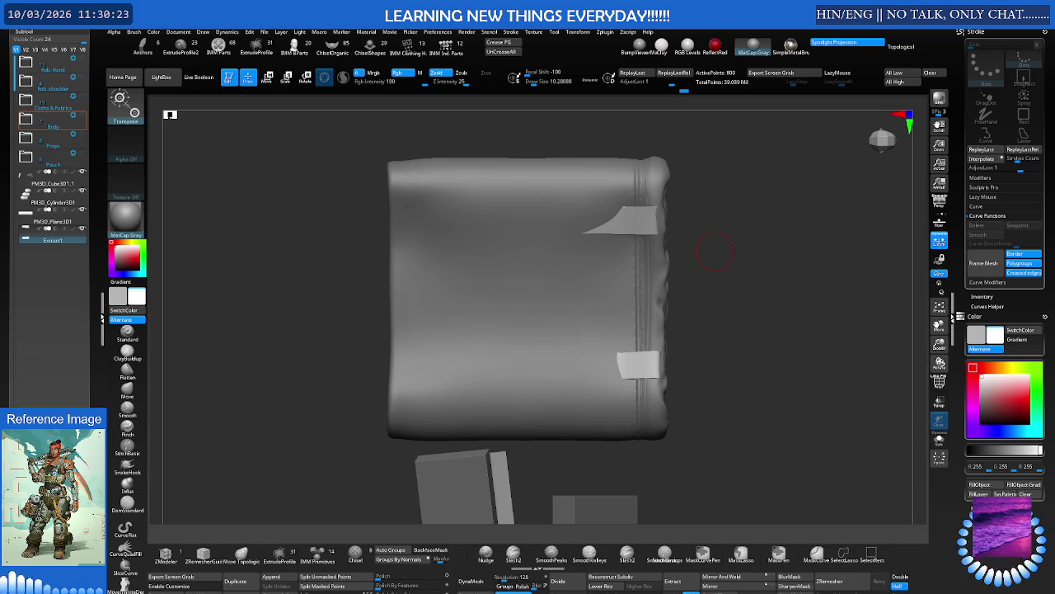
Make the pouch the active subtool, toggling between the Move gizmo and brush modes
mouse_move(565, 278)
right_down()
mouse_move(531, 295)
mouse_move(511, 264)
mouse_move(524, 281)
mouse_move(588, 264)
mouse_move(530, 279)
mouse_move(569, 274)
mouse_move(549, 276)
right_up()
key(w)
key(q)
key(w)
key(q)
alt+click(601, 296)
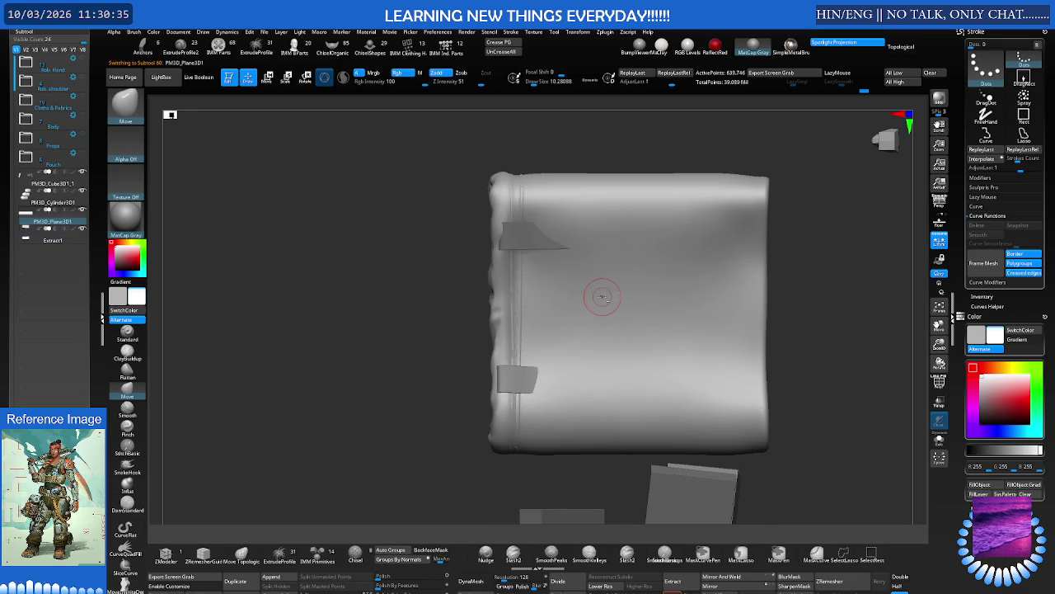
key(w)
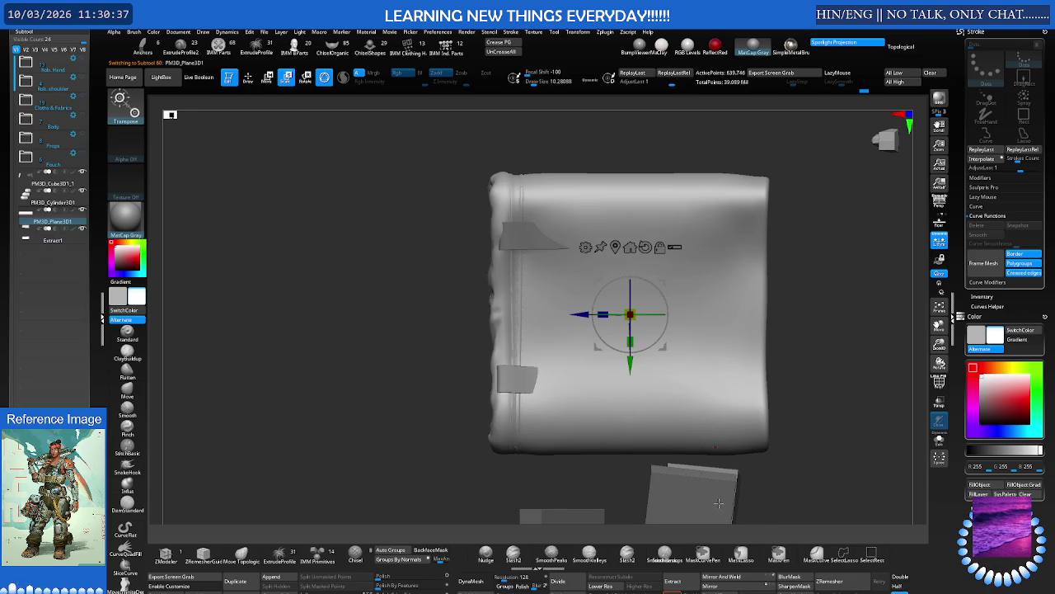
Apply Mirror And Weld to the pouch and step its subdivision level down and back up
click(742, 578)
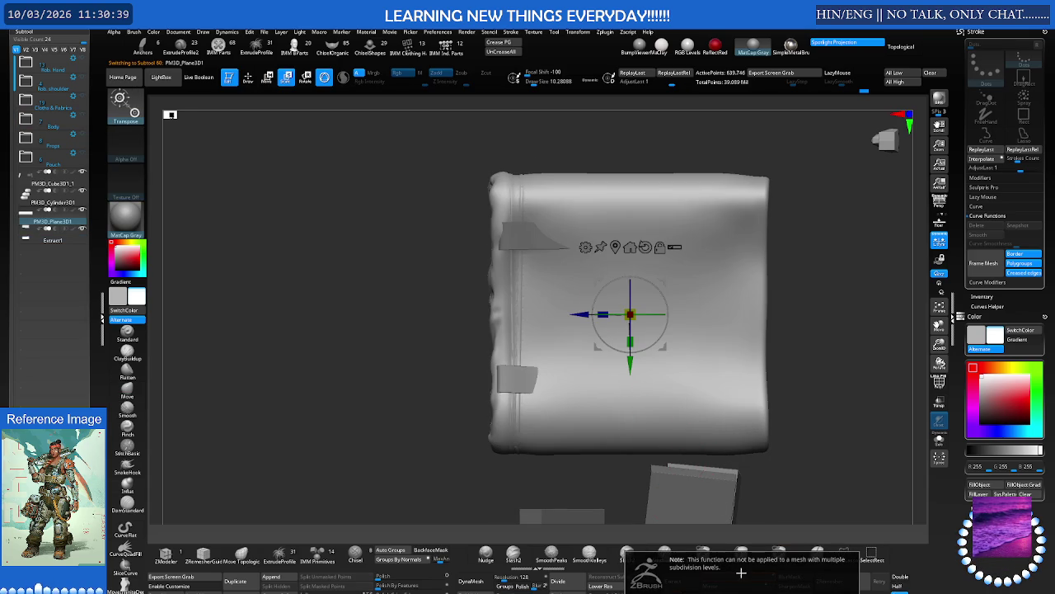
mouse_move(693, 467)
mouse_down()
mouse_move(722, 467)
mouse_move(699, 455)
mouse_move(698, 486)
mouse_up()
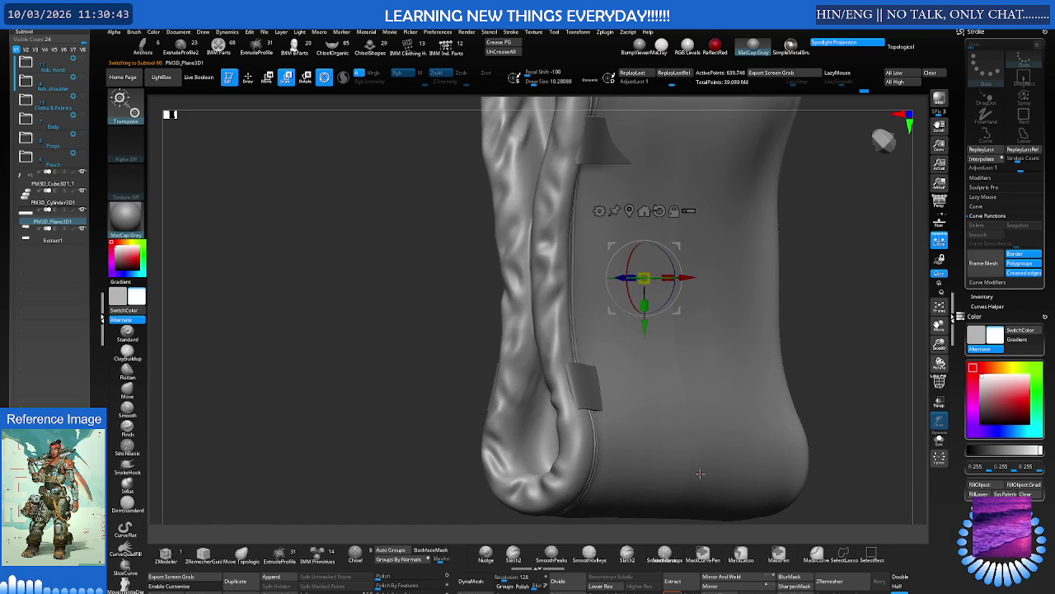
key(shift+d)
key(shift+d)
key(shift+d)
key(d)
key(d)
key(d)
mouse_move(693, 470)
mouse_down()
mouse_move(728, 459)
mouse_move(665, 438)
mouse_move(797, 437)
mouse_up()
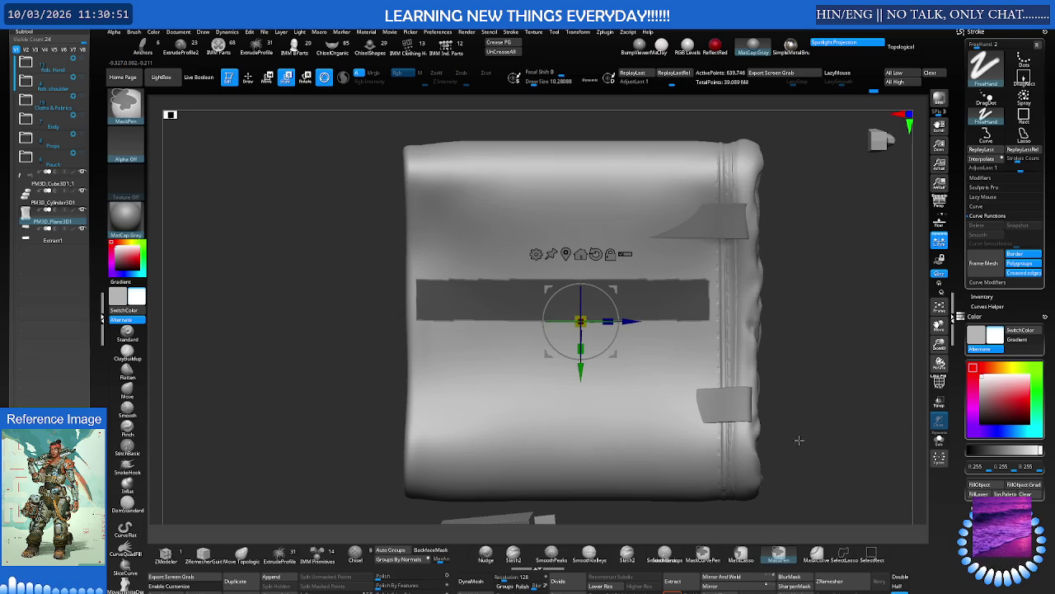
Clear the pouch's mask and briefly solo it before showing the other parts again
ctrl+click(818, 435)
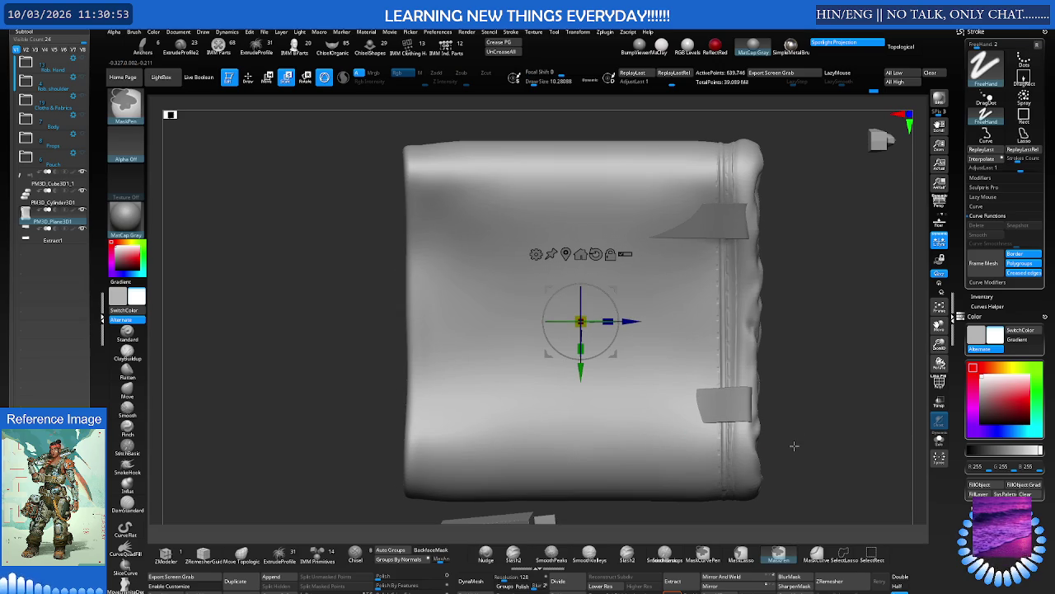
alt+drag(794, 443, 618, 434)
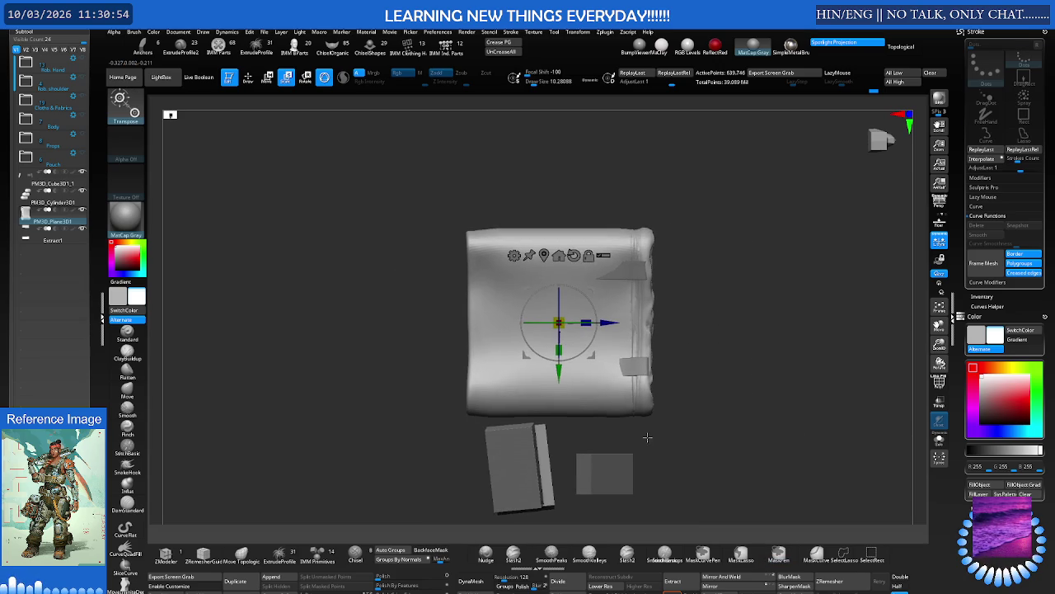
ctrl+shift+click(592, 418)
ctrl+shift+click(643, 343)
mouse_move(625, 337)
mouse_down()
mouse_move(586, 325)
mouse_move(578, 338)
mouse_up()
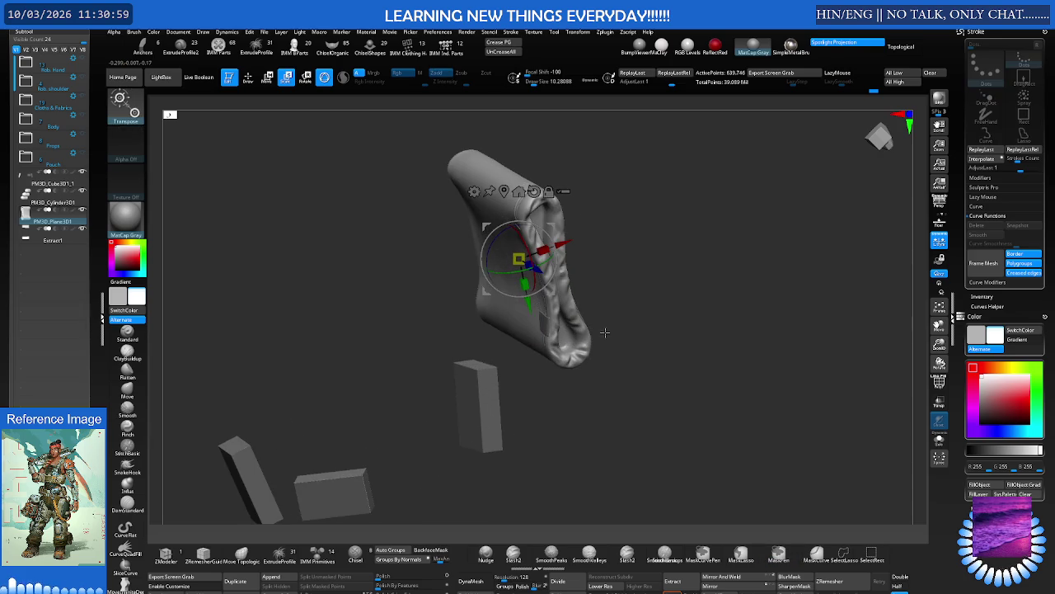
drag(564, 334, 539, 354)
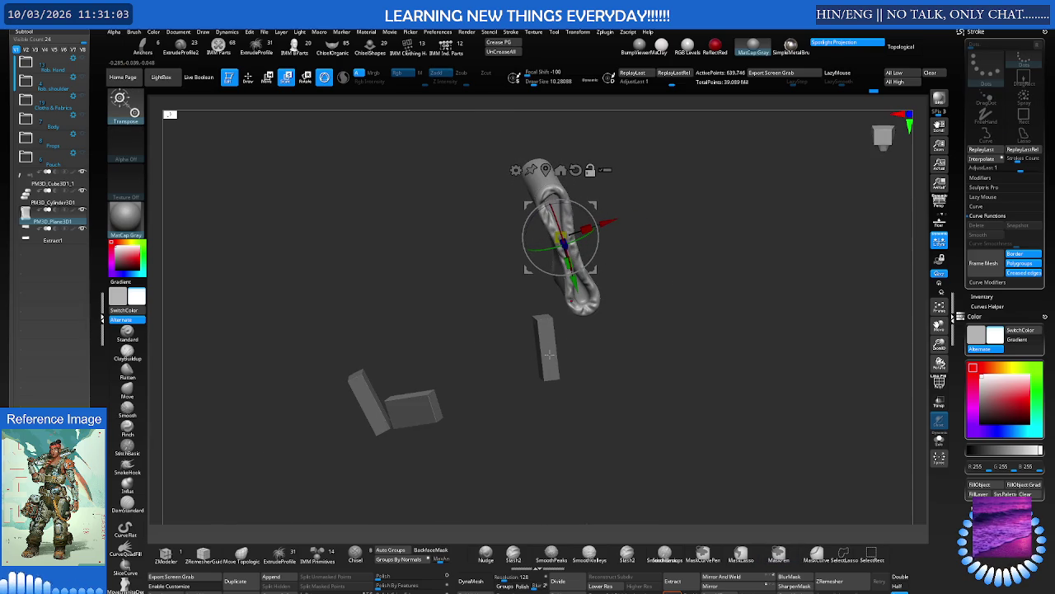
Make the small box PM3D_Cube3D1_1 the active subtool and display its PolyFrame wireframe
click(548, 353)
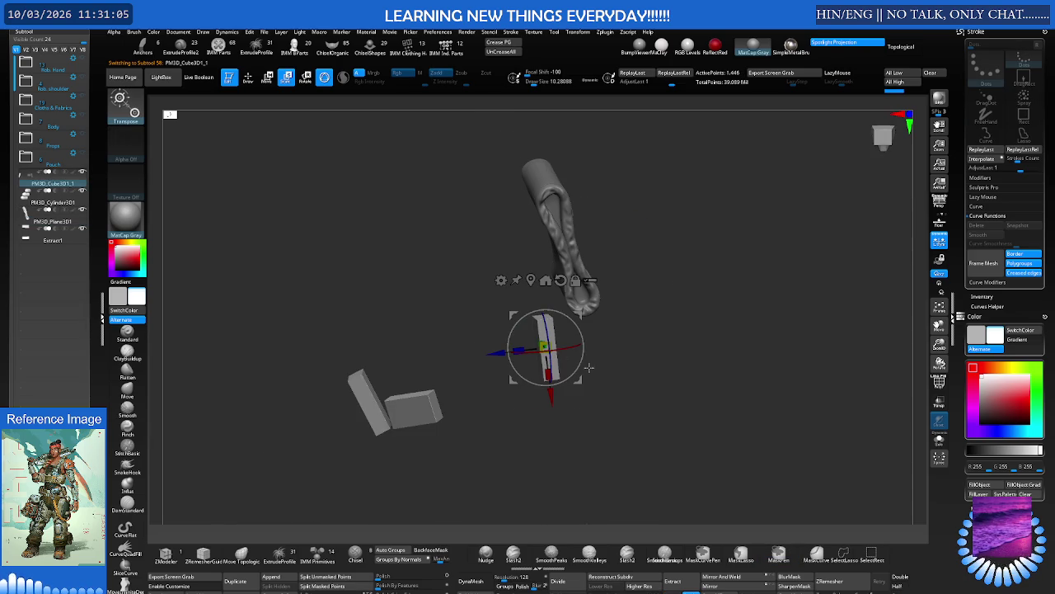
key(shift+f)
mouse_move(592, 368)
mouse_down()
mouse_move(683, 346)
mouse_move(655, 341)
mouse_move(662, 354)
mouse_move(665, 344)
mouse_move(601, 341)
mouse_move(634, 340)
mouse_move(611, 351)
mouse_move(637, 338)
mouse_move(618, 370)
mouse_up()
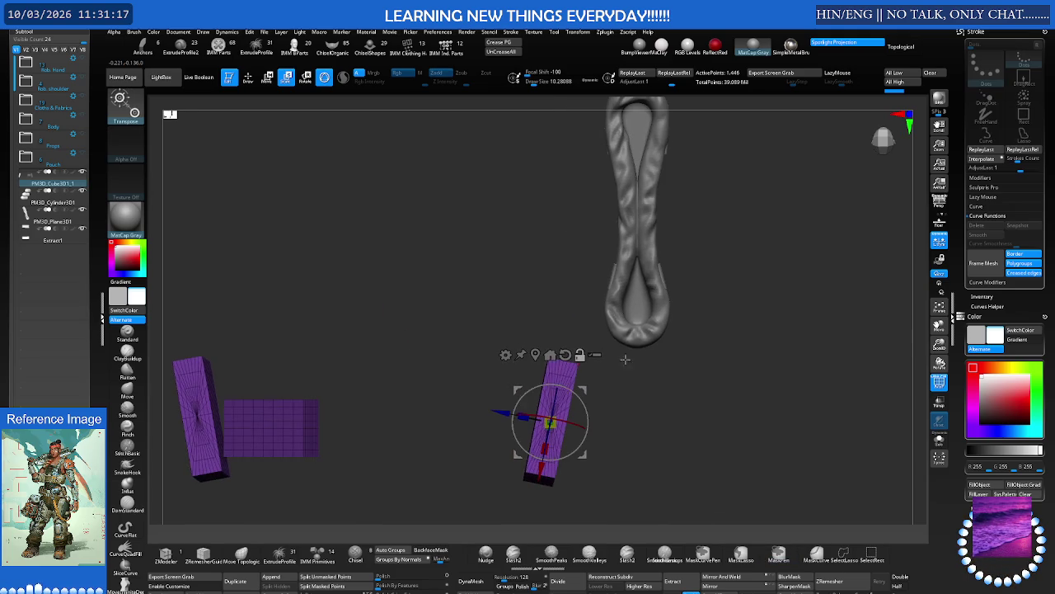
Make the pouch active and nudge its surface beside the upper strap tab with the Move brush
alt+click(643, 314)
mouse_move(643, 313)
mouse_down()
mouse_move(676, 339)
mouse_move(542, 338)
mouse_move(509, 221)
mouse_move(523, 214)
mouse_move(511, 239)
mouse_up()
key(space)
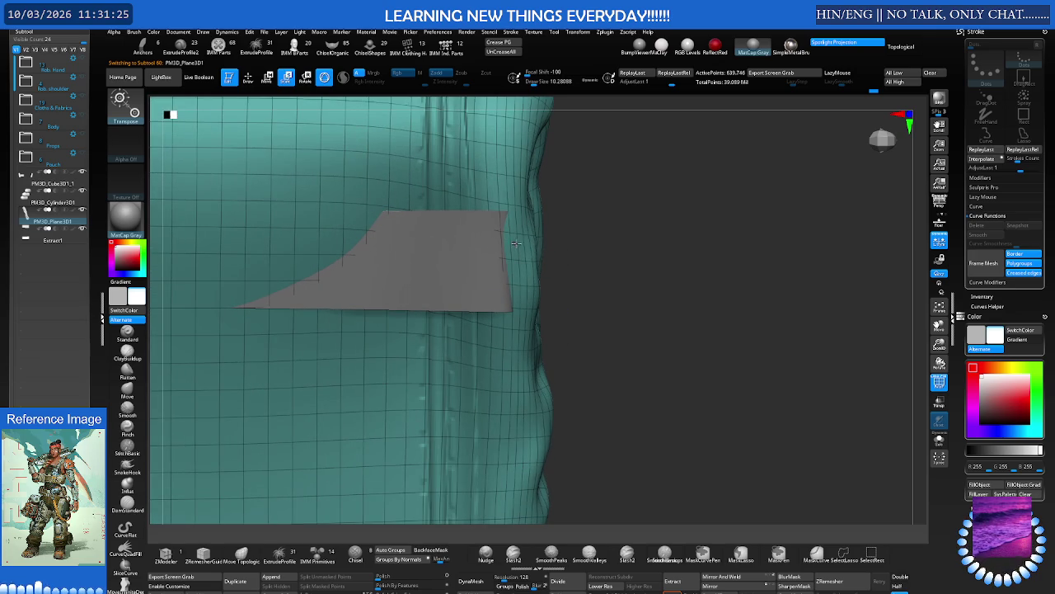
key(q)
key(s)
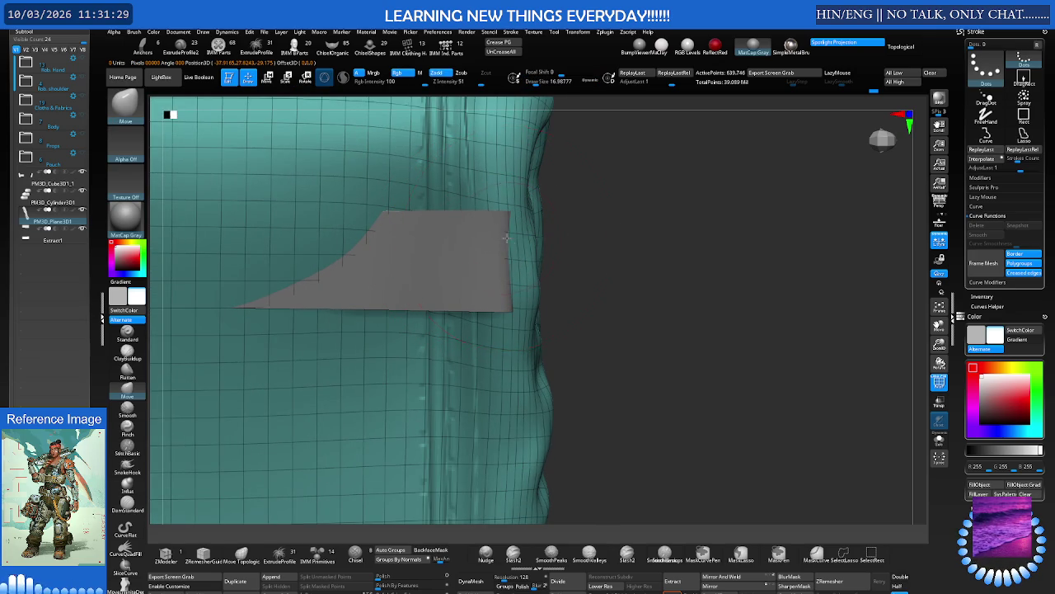
right_drag(499, 245, 490, 235)
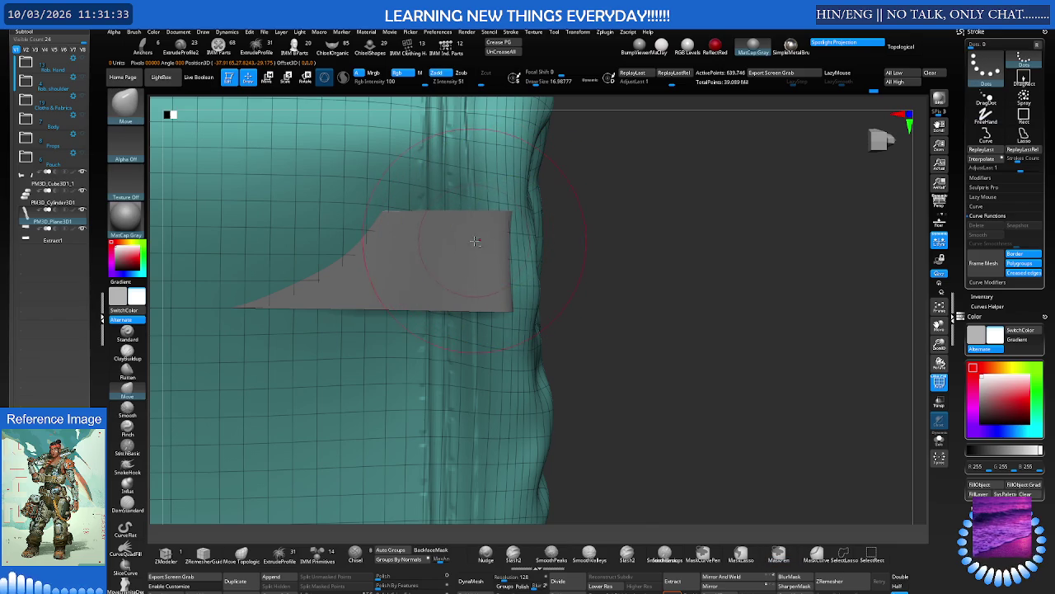
mouse_move(475, 250)
right_down()
mouse_move(461, 238)
mouse_move(478, 239)
right_up()
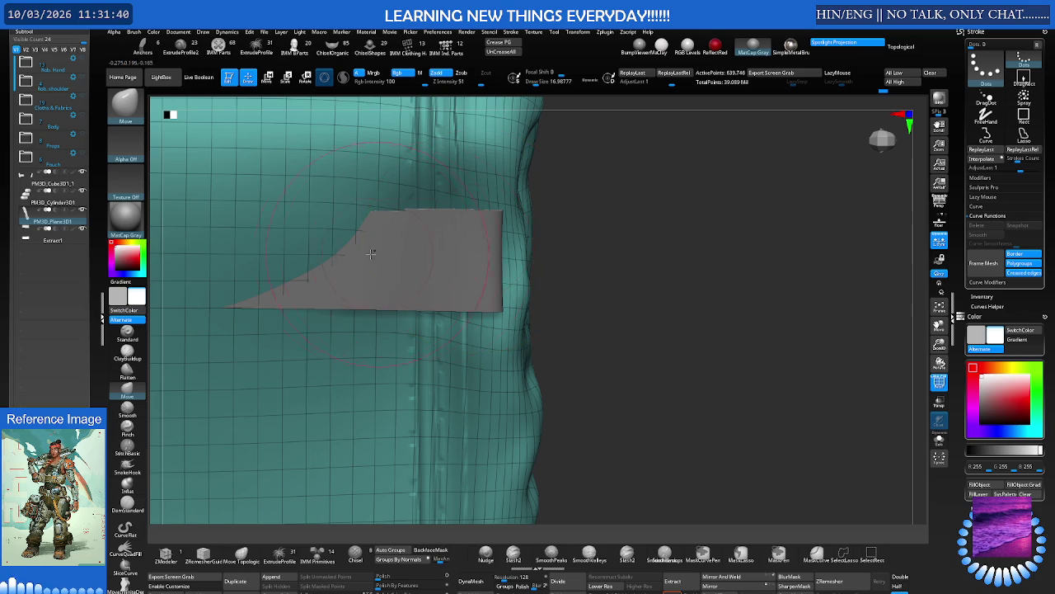
right_drag(371, 253, 428, 211)
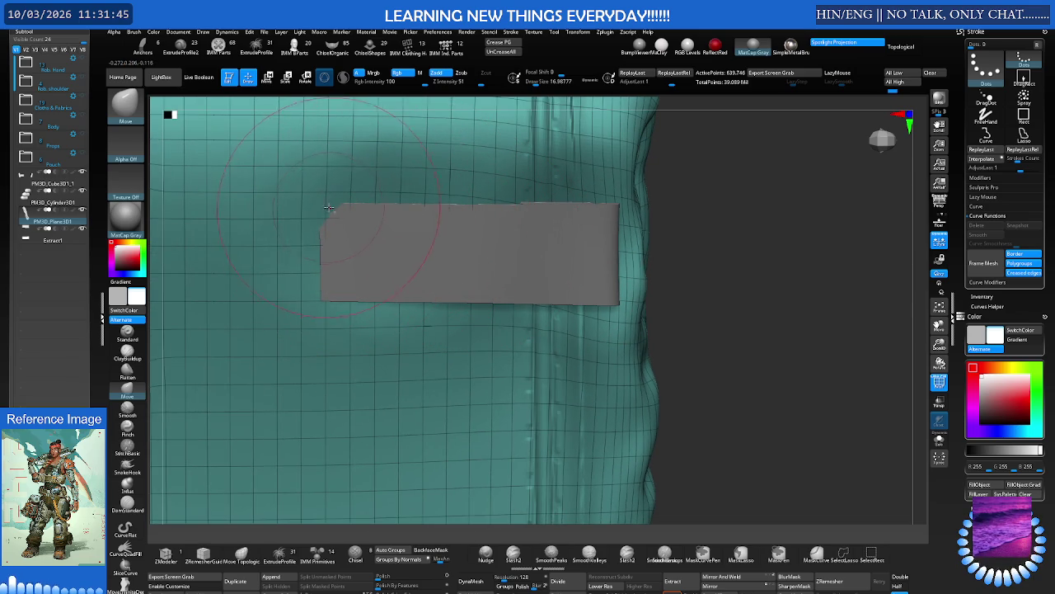
Switch between the strap patch and pouch subtools, selecting the Move brush and adjusting its size
alt+click(413, 217)
mouse_move(423, 224)
right_down()
mouse_move(412, 259)
mouse_move(420, 248)
mouse_move(430, 270)
right_up()
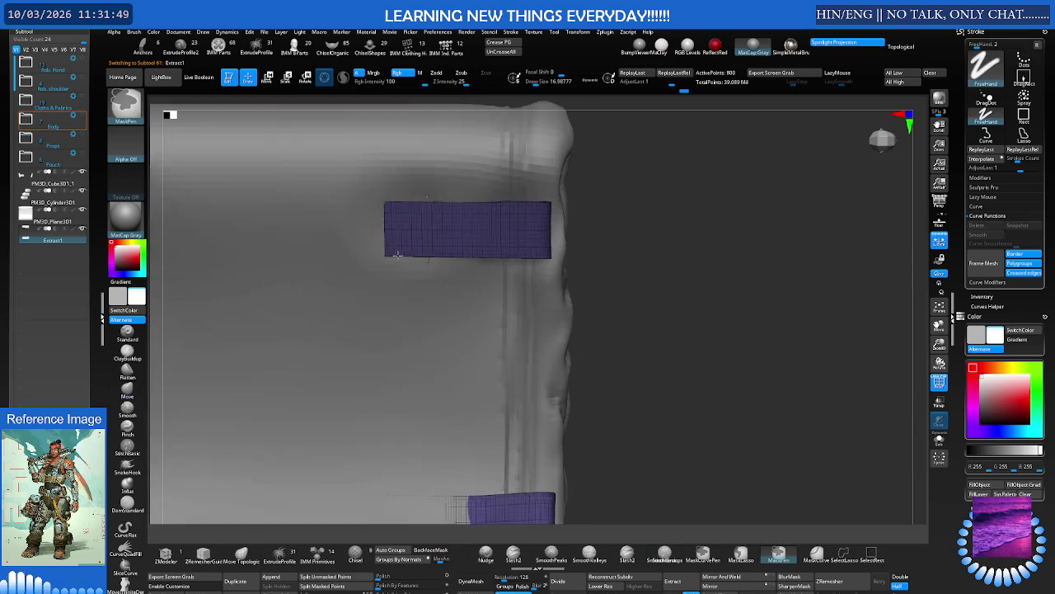
key(b)
key(m)
key(v)
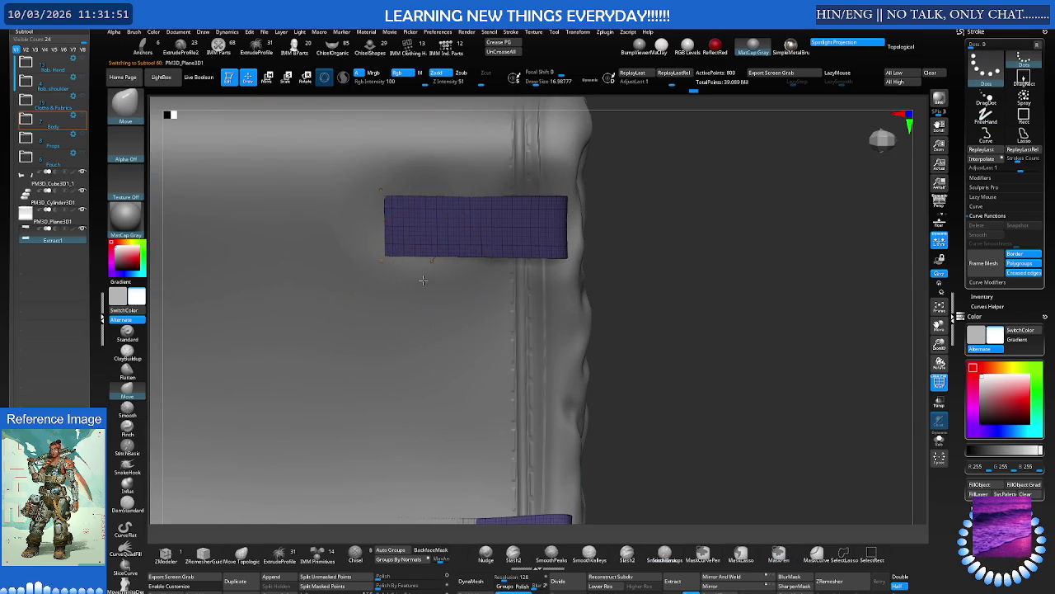
alt+click(422, 280)
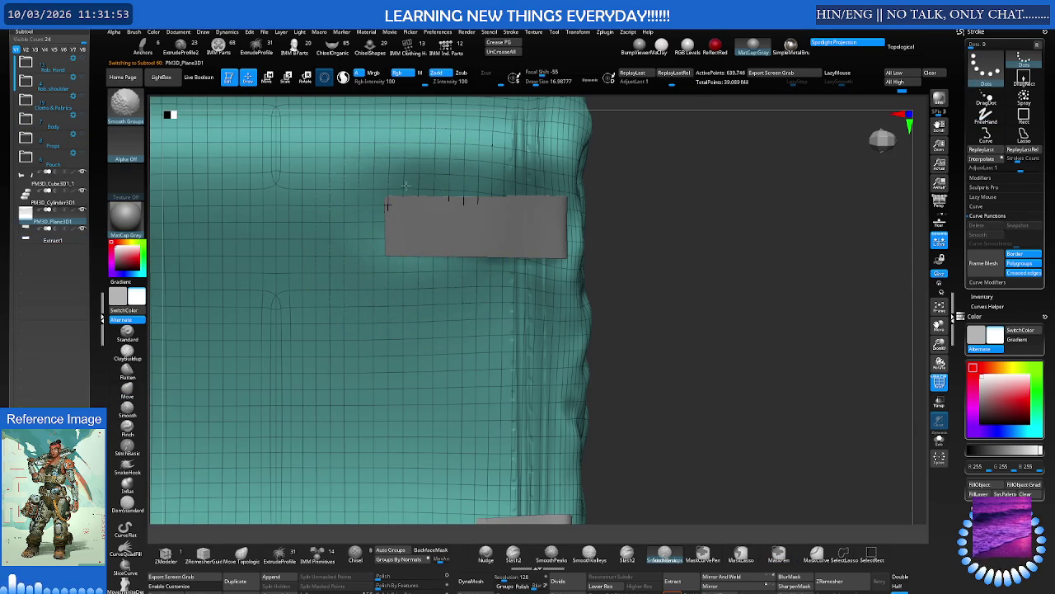
key(s)
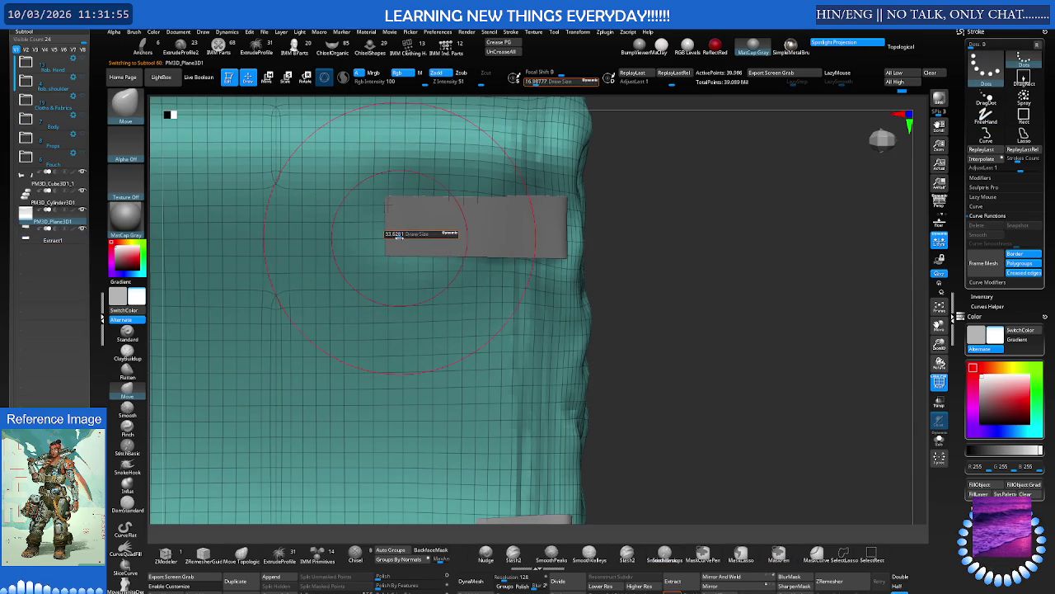
key(shift)
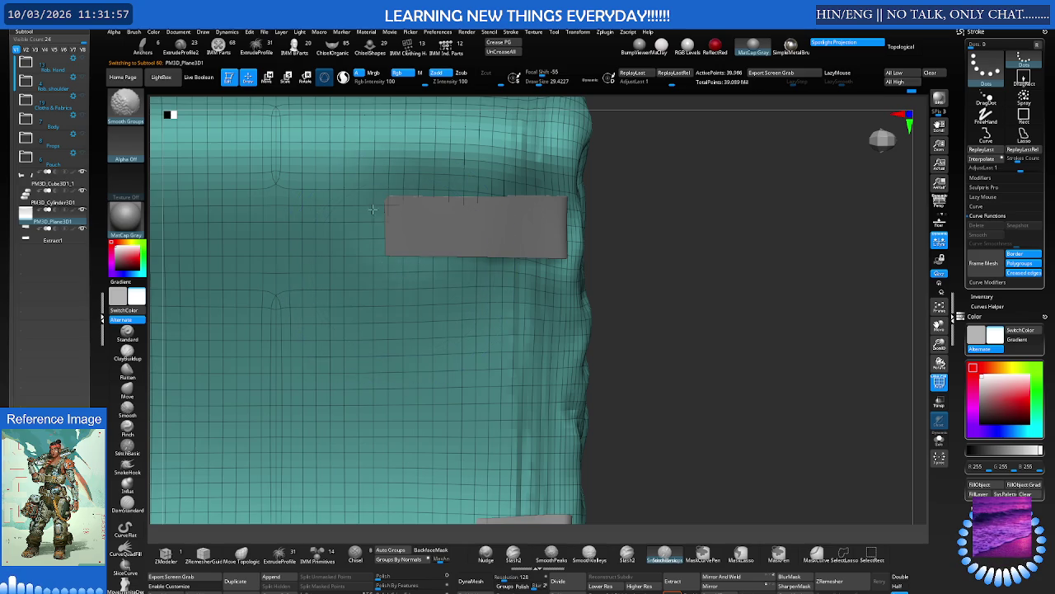
alt+click(414, 221)
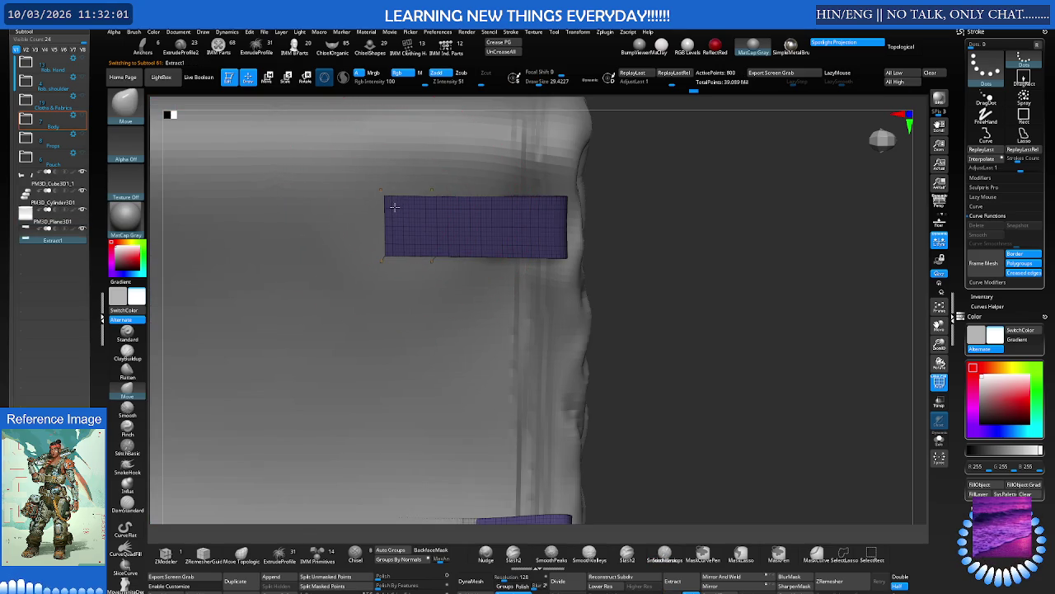
alt+click(391, 221)
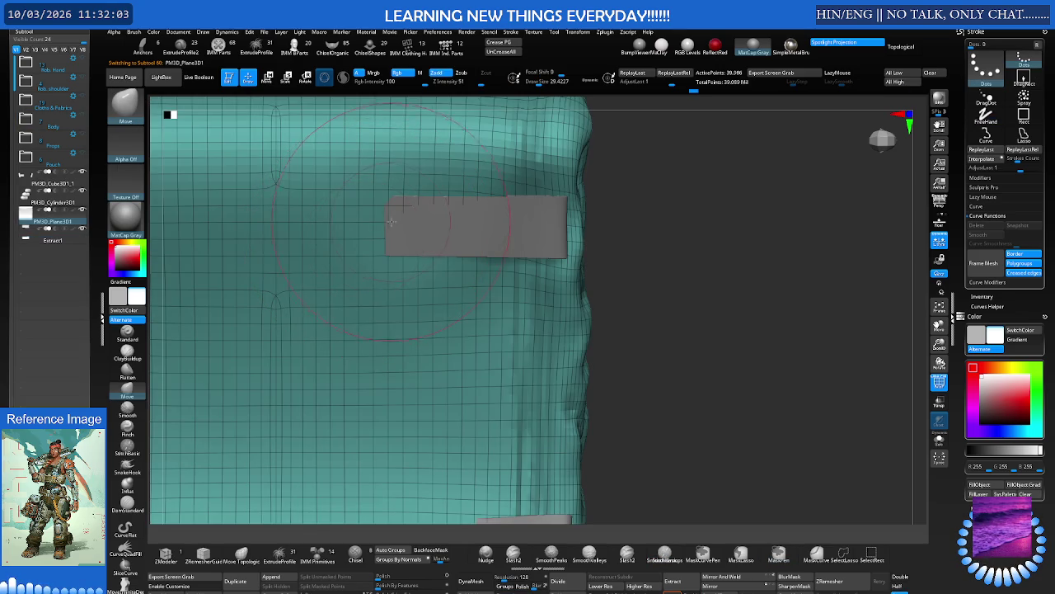
mouse_move(391, 209)
ctrl+right_down()
mouse_move(412, 275)
mouse_move(401, 228)
mouse_move(412, 206)
mouse_move(448, 243)
ctrl+right_up()
Drop the pouch one subdivision level and push its surface back around the strap patch
key(shift+d)
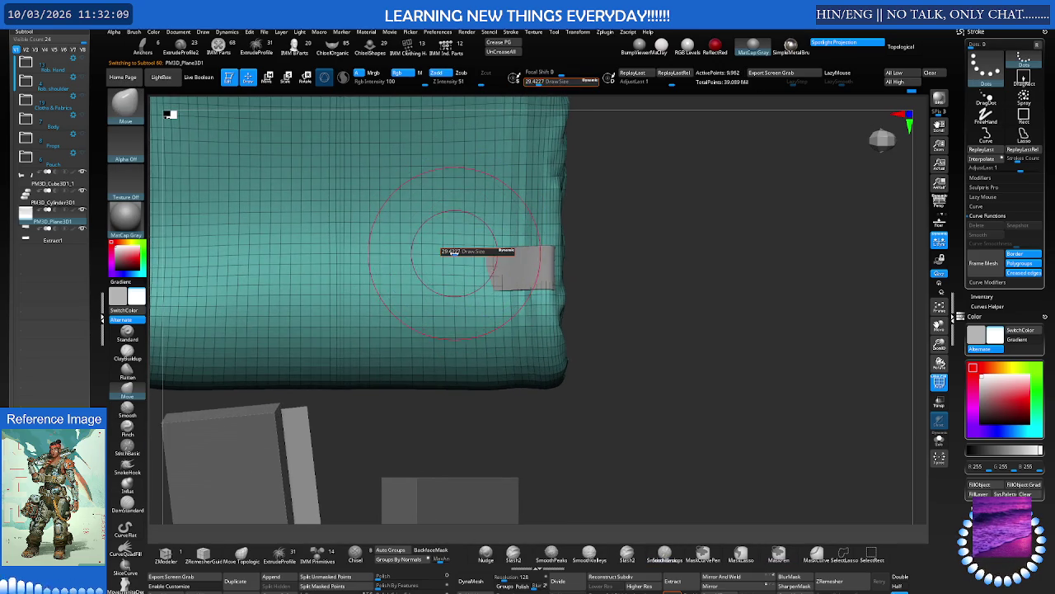
ctrl+right_drag(452, 261, 466, 270)
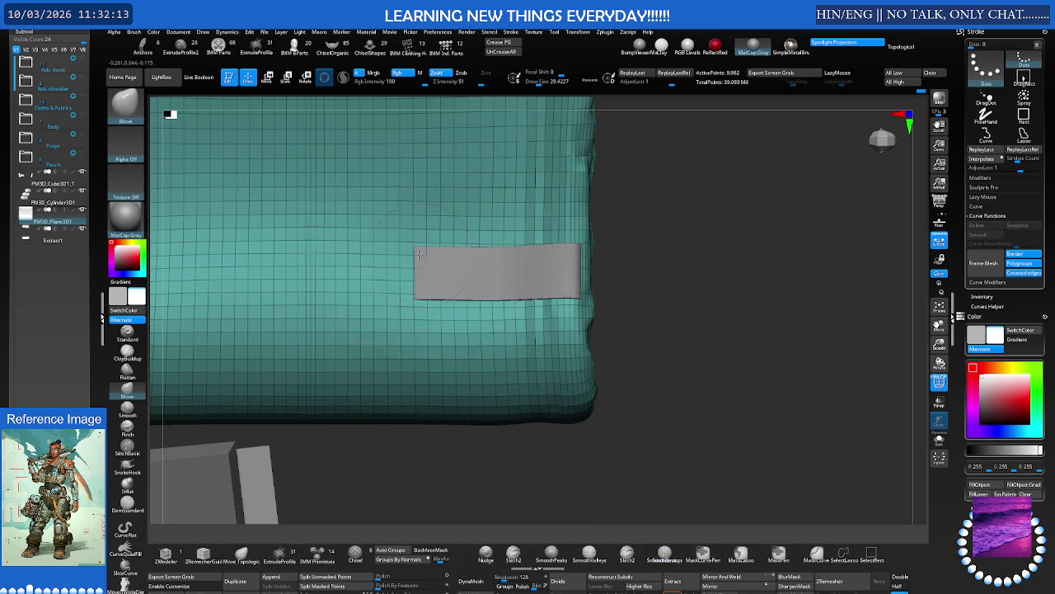
mouse_move(466, 243)
ctrl+right_down()
mouse_move(466, 262)
mouse_move(386, 263)
ctrl+right_up()
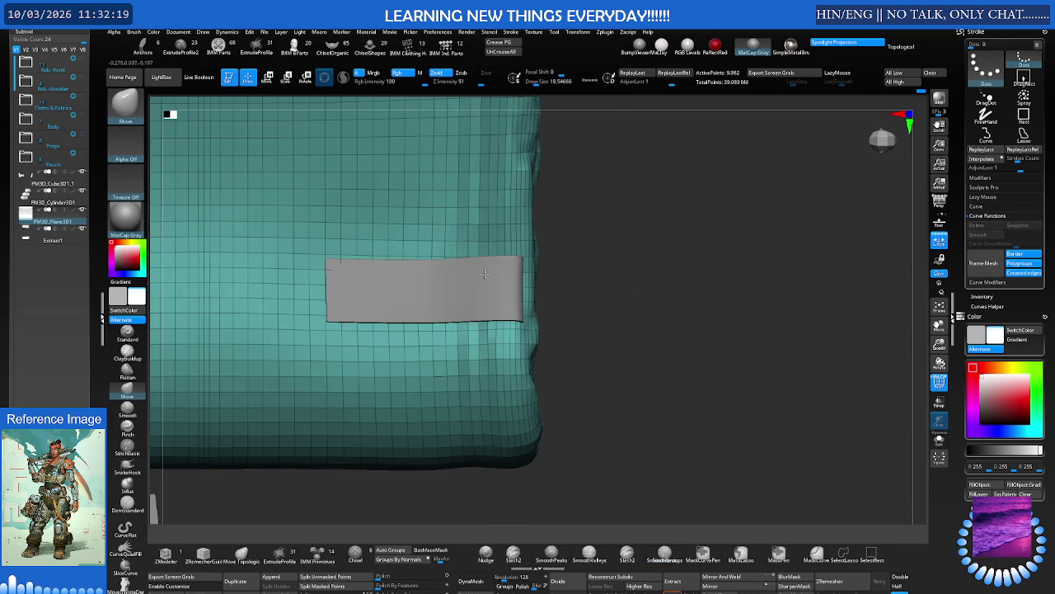
right_drag(487, 274, 453, 273)
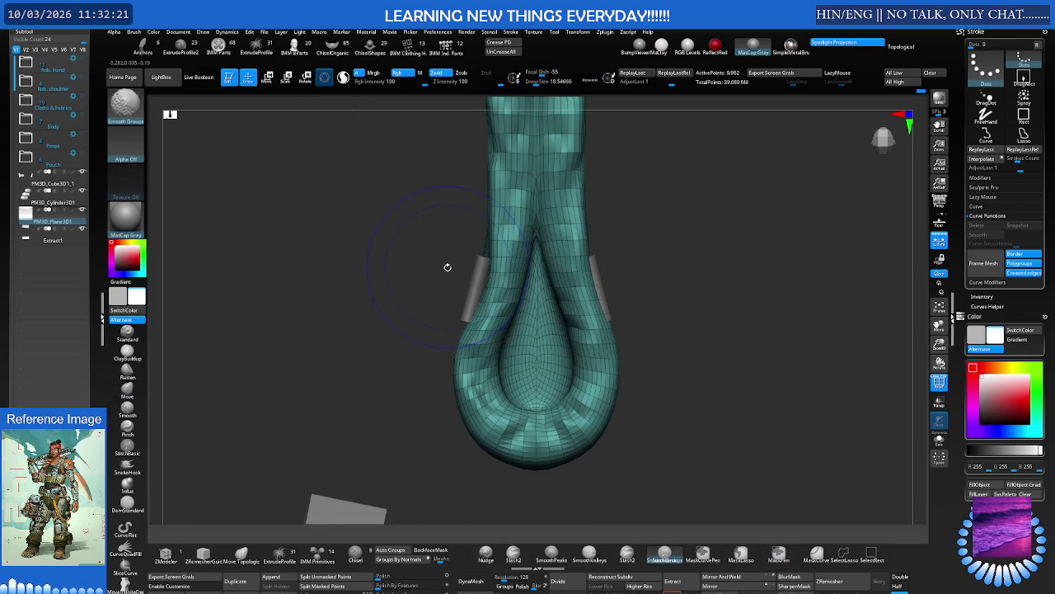
mouse_move(462, 273)
right_down()
mouse_move(474, 265)
mouse_move(469, 254)
right_up()
mouse_move(574, 266)
mouse_down()
mouse_move(588, 252)
mouse_move(511, 259)
mouse_up()
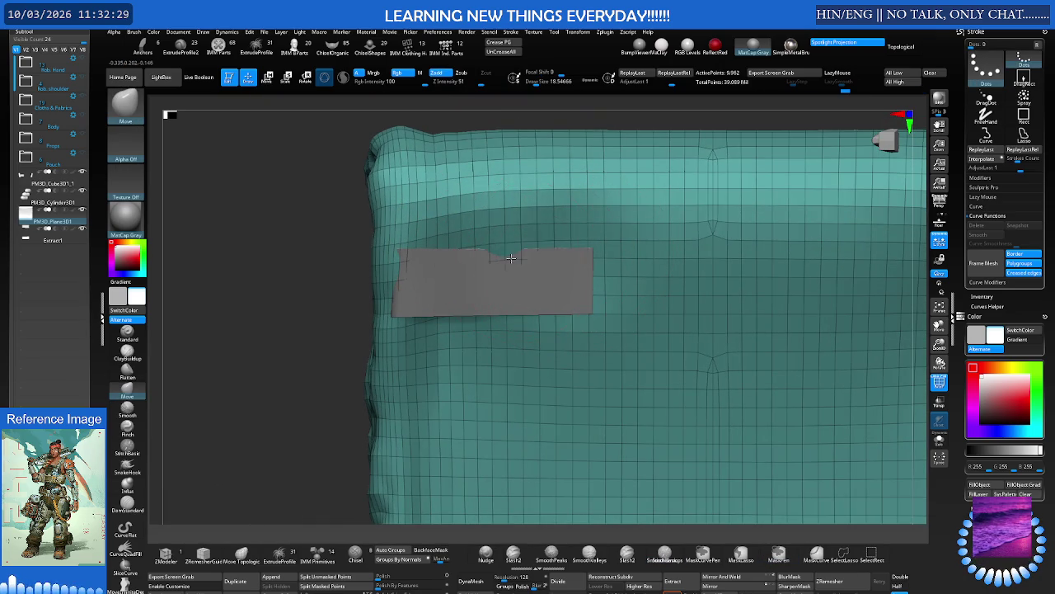
right_drag(507, 259, 394, 275)
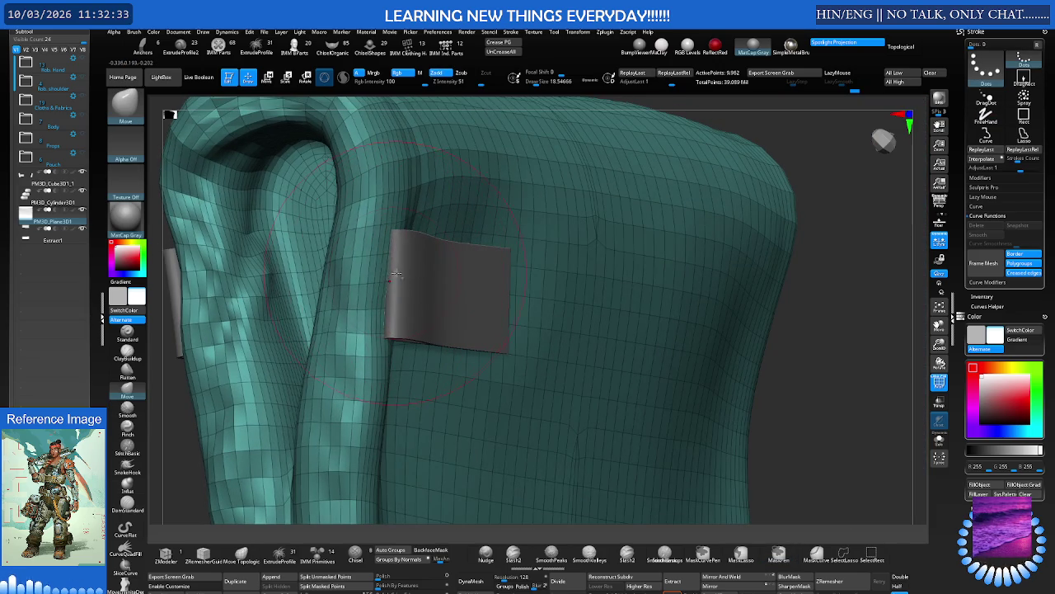
mouse_move(400, 262)
right_down()
mouse_move(391, 302)
mouse_move(421, 257)
mouse_move(315, 272)
right_up()
Push the mesh beside the strap patch with the Move brush, then turn off PolyFrame for plain shading
key(b)
key(m)
key(v)
drag(531, 287, 432, 281)
mouse_move(420, 288)
right_down()
mouse_move(405, 252)
mouse_move(373, 258)
mouse_move(394, 243)
mouse_move(385, 261)
mouse_move(467, 268)
mouse_move(481, 248)
mouse_move(424, 256)
mouse_move(448, 236)
right_up()
key(shift+f)
key(f)
mouse_move(520, 221)
right_down()
mouse_move(502, 266)
mouse_move(483, 219)
mouse_move(466, 252)
mouse_move(487, 231)
mouse_move(460, 228)
right_up()
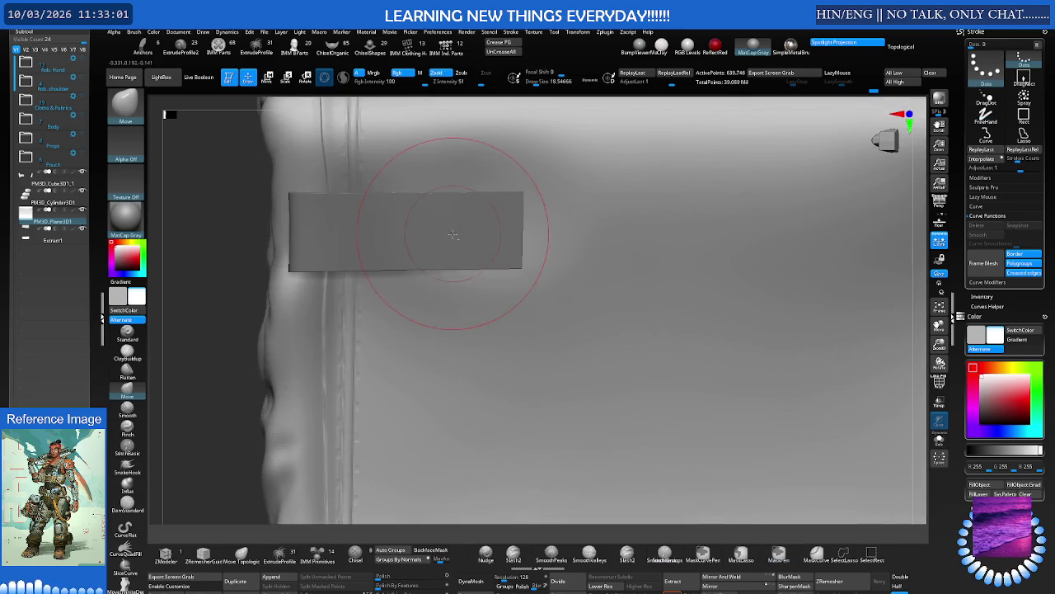
Make the Extract1 strap patch active and briefly check its wireframe
alt+click(445, 235)
key(shift+f)
key(s)
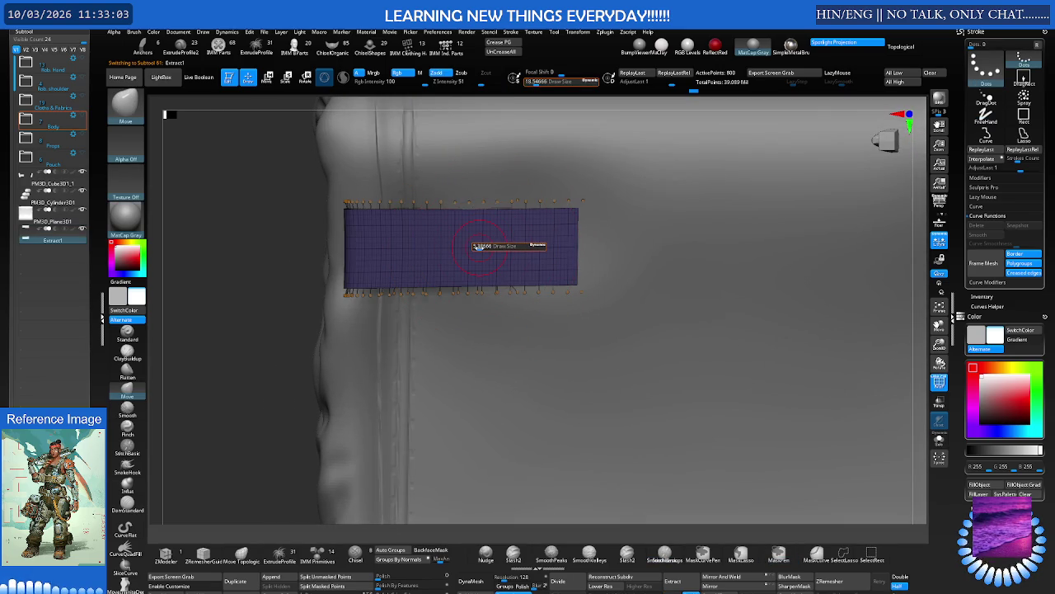
ctrl+right_drag(474, 247, 523, 229)
key(shift+f)
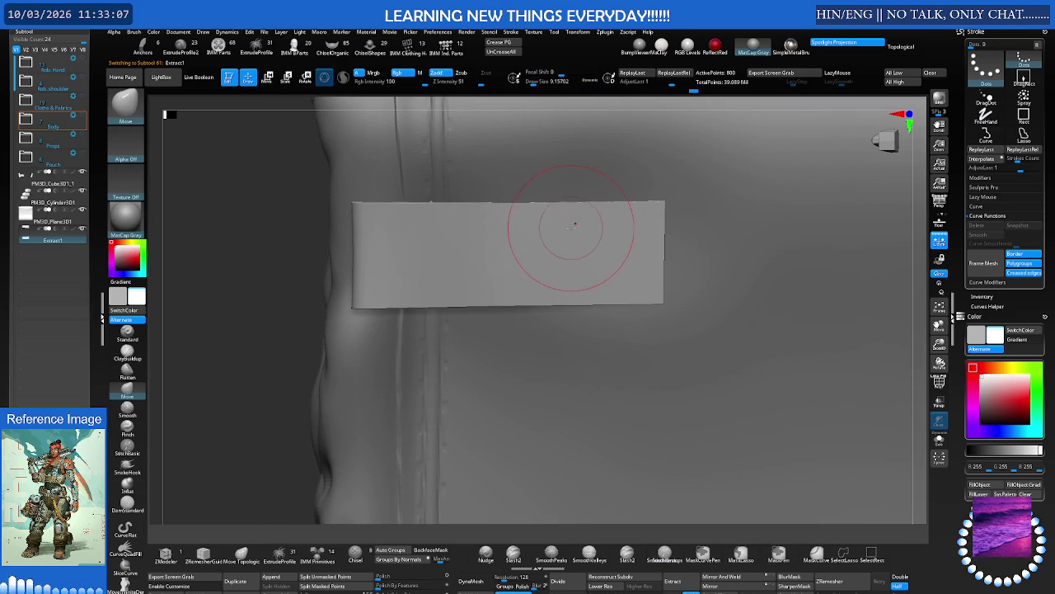
Pick the GeoStitches_01 brush and draw a vertical stitch line across the strap
key(b)
key(g)
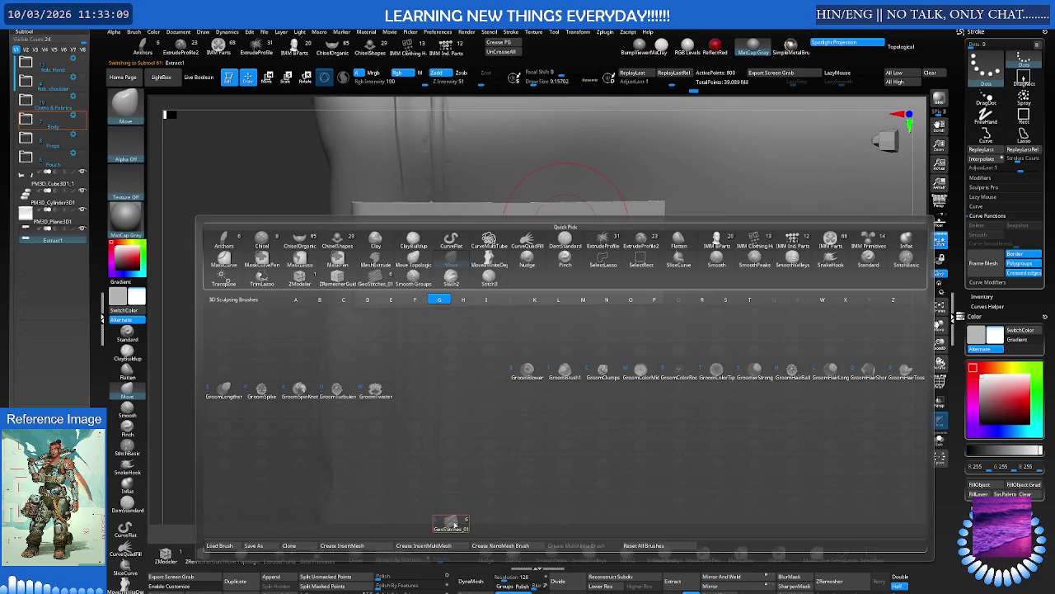
click(453, 523)
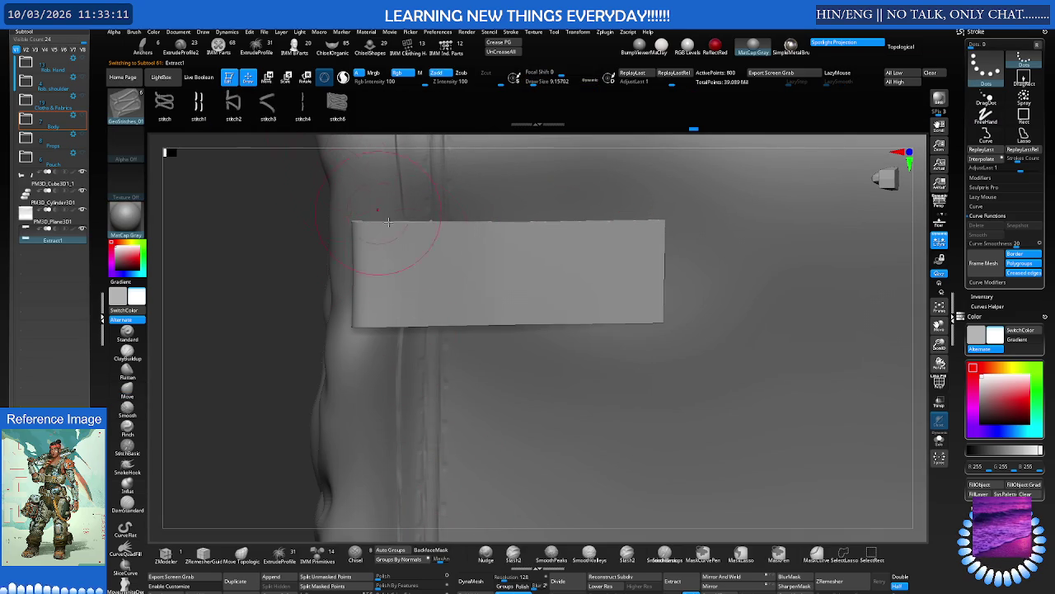
right_drag(497, 240, 495, 288)
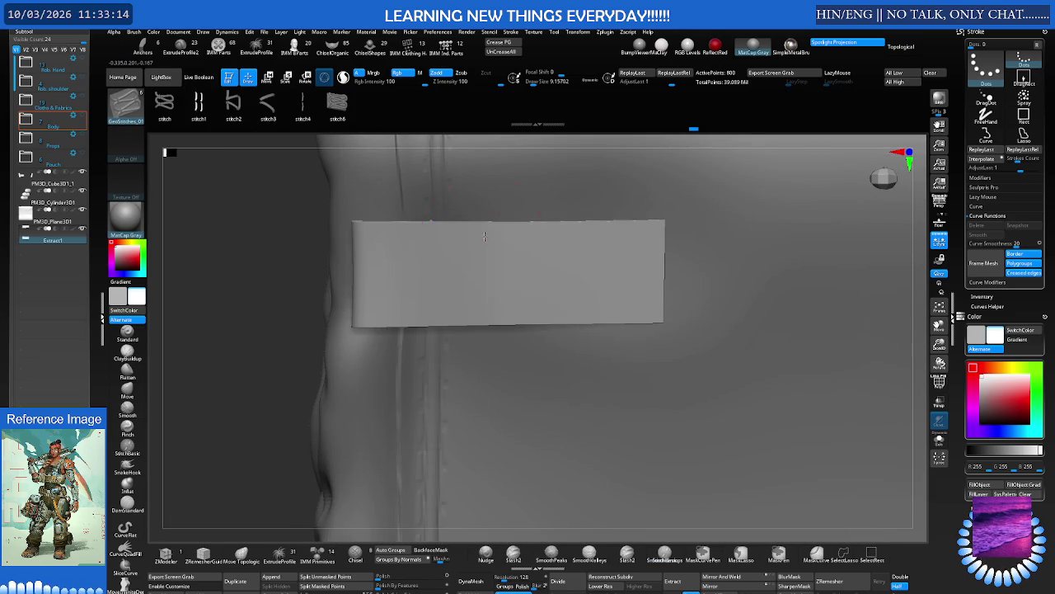
drag(484, 237, 485, 311)
Resize the stitch brush to a Draw Size of about 35.84, then undo the trial stitch strip
mouse_move(489, 302)
ctrl+right_down()
mouse_move(431, 264)
mouse_move(505, 264)
ctrl+right_up()
drag(505, 265, 495, 266)
drag(592, 82, 609, 83)
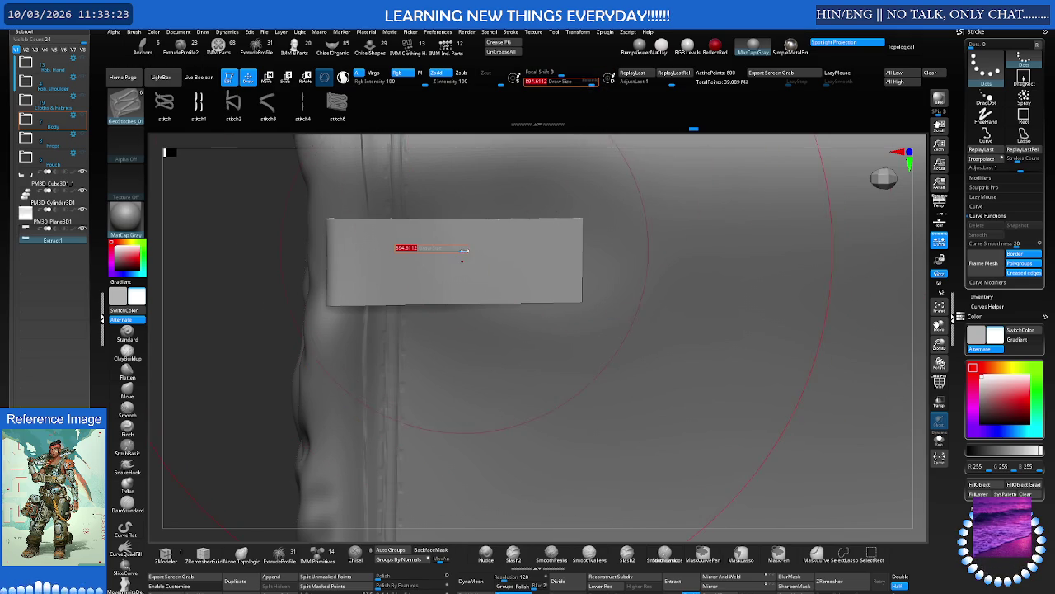
key(s)
mouse_move(471, 259)
mouse_down()
mouse_move(449, 256)
mouse_move(447, 299)
mouse_up()
key(s)
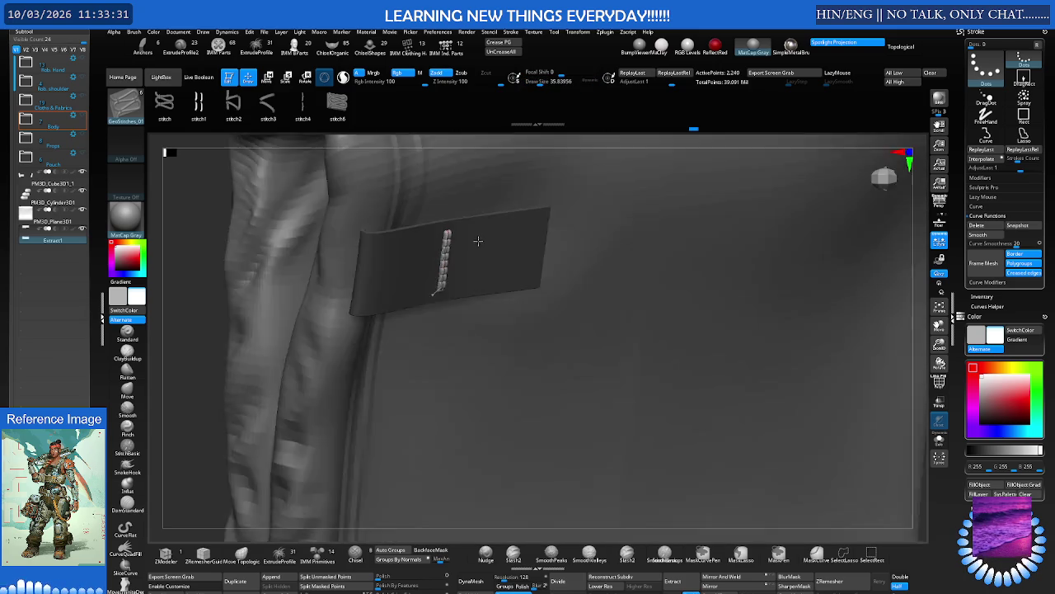
right_drag(452, 262, 470, 224)
key(ctrl+z)
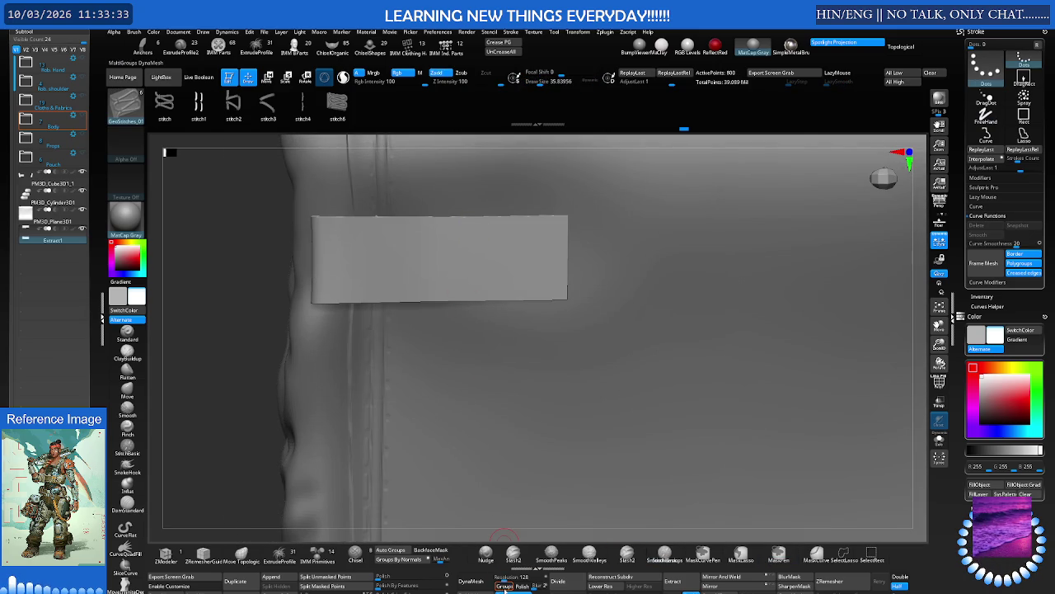
Restore the strap's notched top edge and discard a trial stroke
key(ctrl+z)
key(ctrl+z)
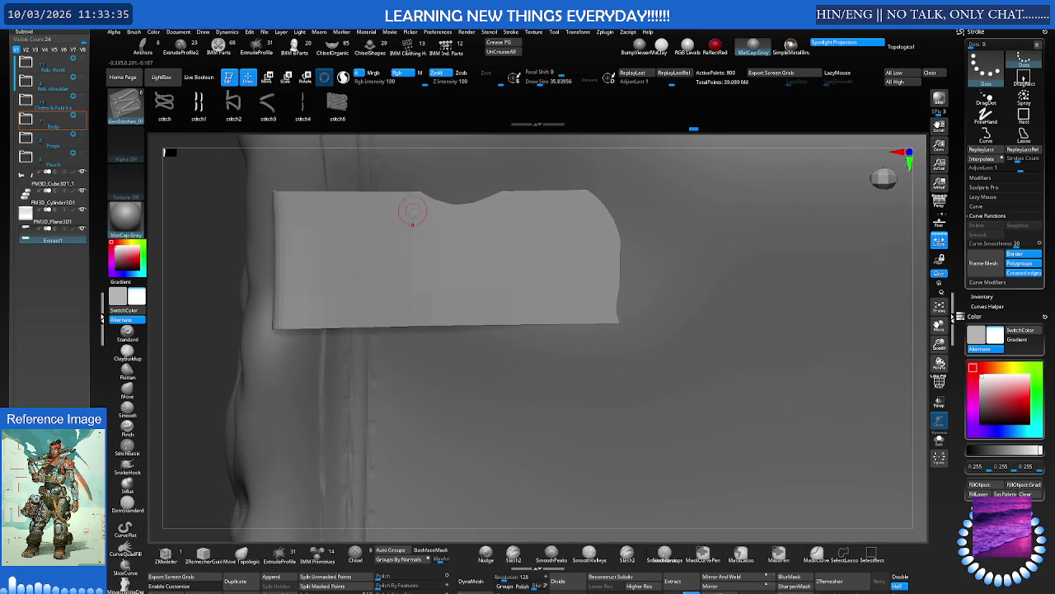
drag(418, 262, 419, 328)
key(ctrl+z)
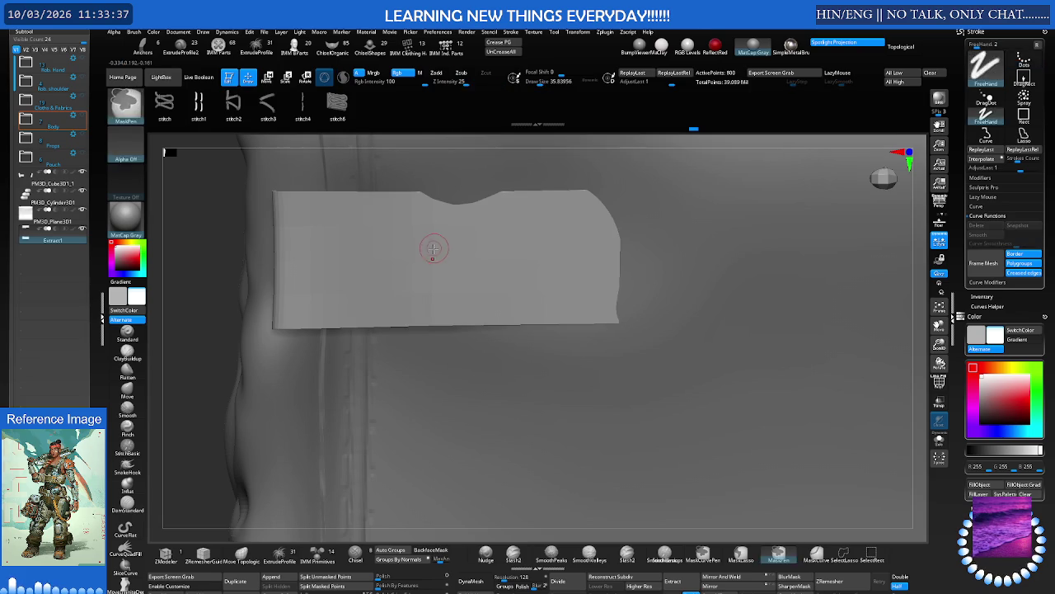
key(s)
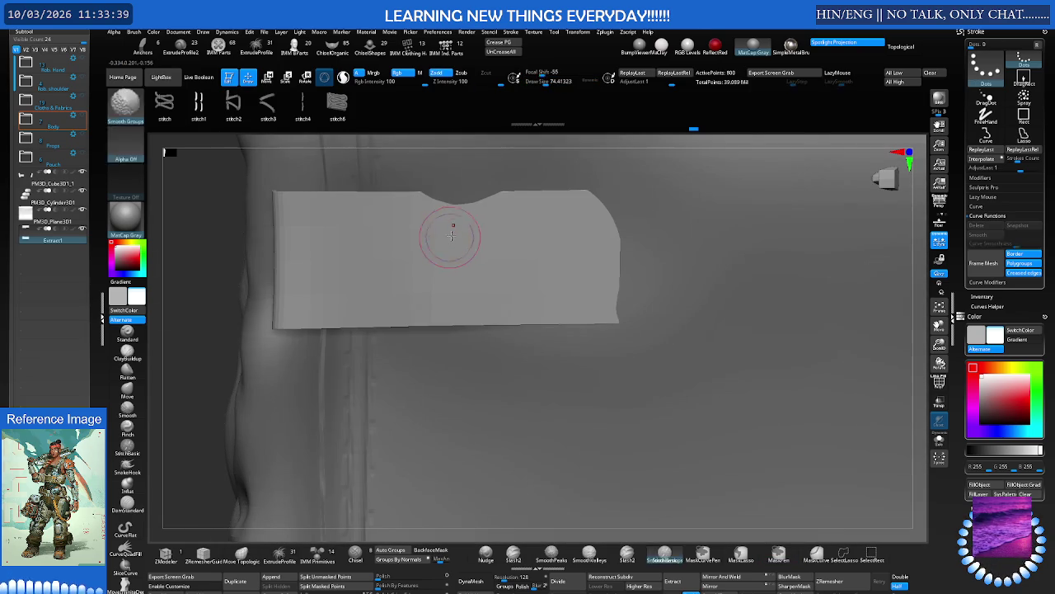
Switch to the Move brush and make the strap patch the active subtool
alt+click(472, 172)
key(s)
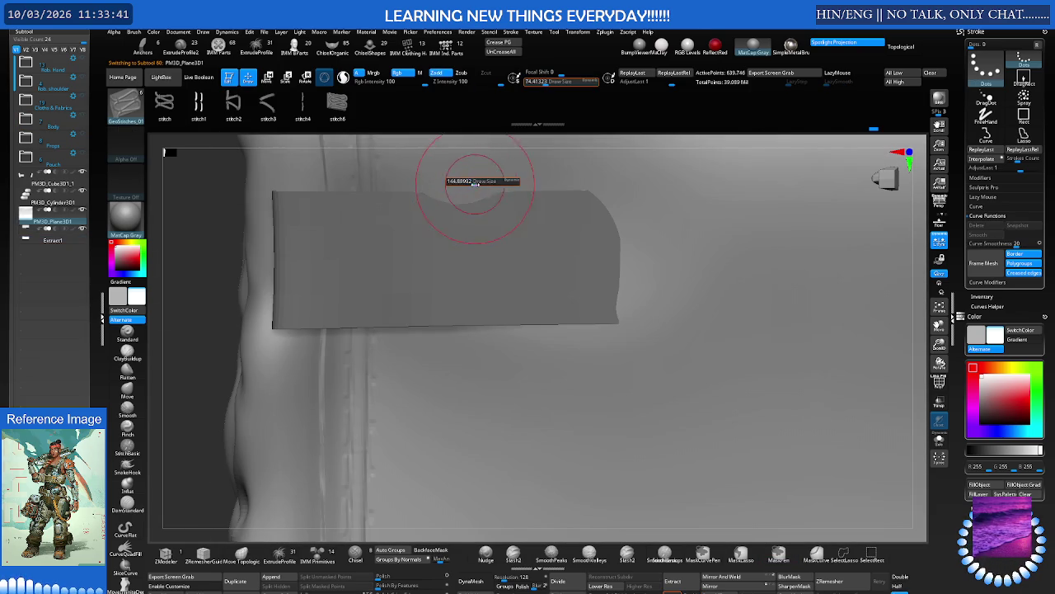
key(b)
key(m)
key(v)
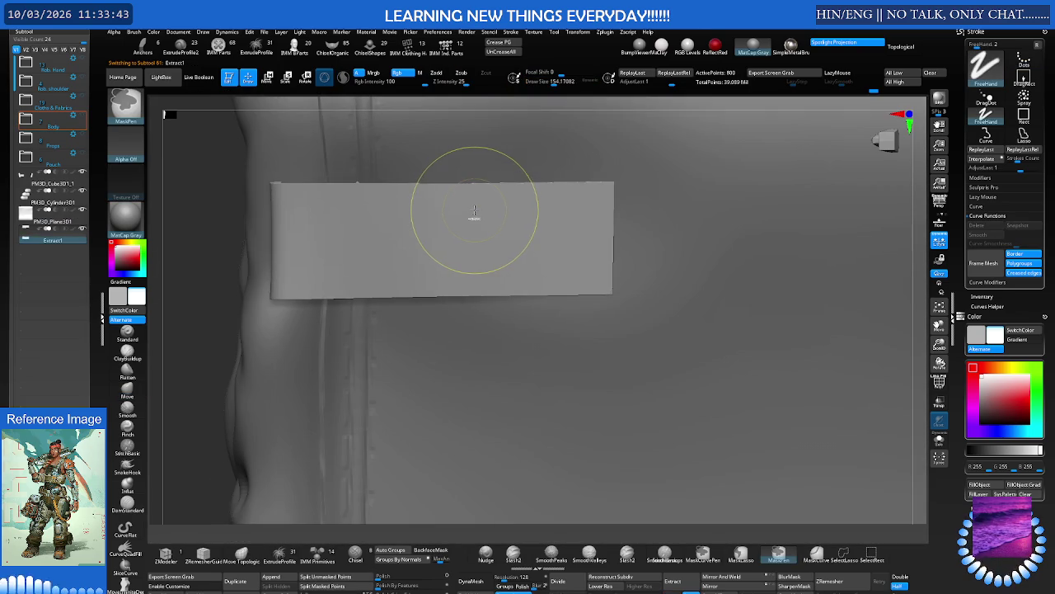
alt+click(472, 234)
mouse_move(473, 265)
right_down()
mouse_move(452, 234)
mouse_move(463, 273)
mouse_move(424, 236)
right_up()
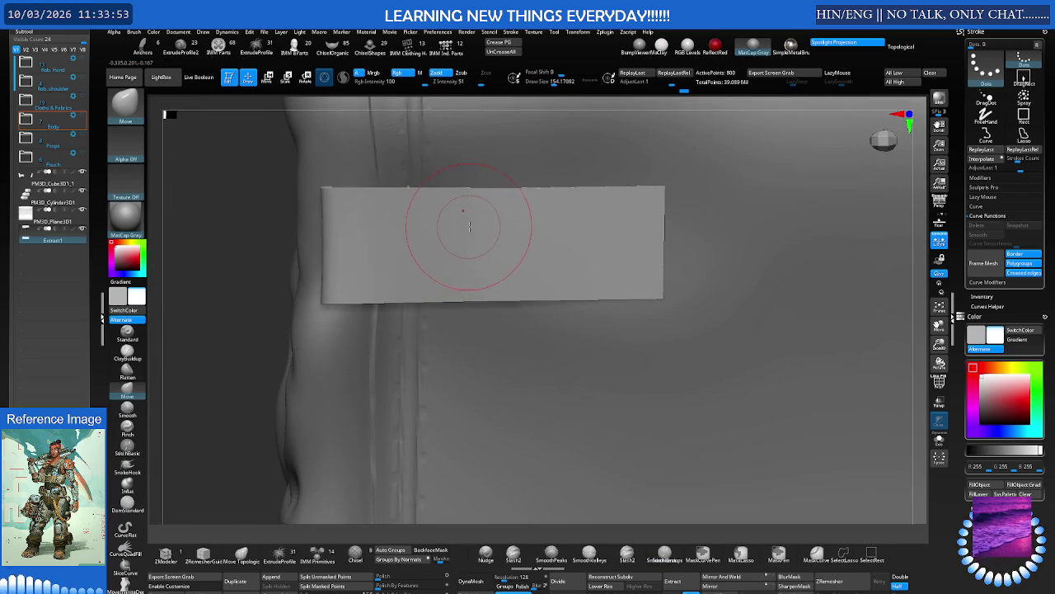
Bend the strap's top edge into a shallow dip and curve its right end over the pouch
mouse_move(486, 233)
right_down()
mouse_move(474, 248)
mouse_move(462, 239)
right_up()
drag(465, 210, 466, 275)
key(ctrl+z)
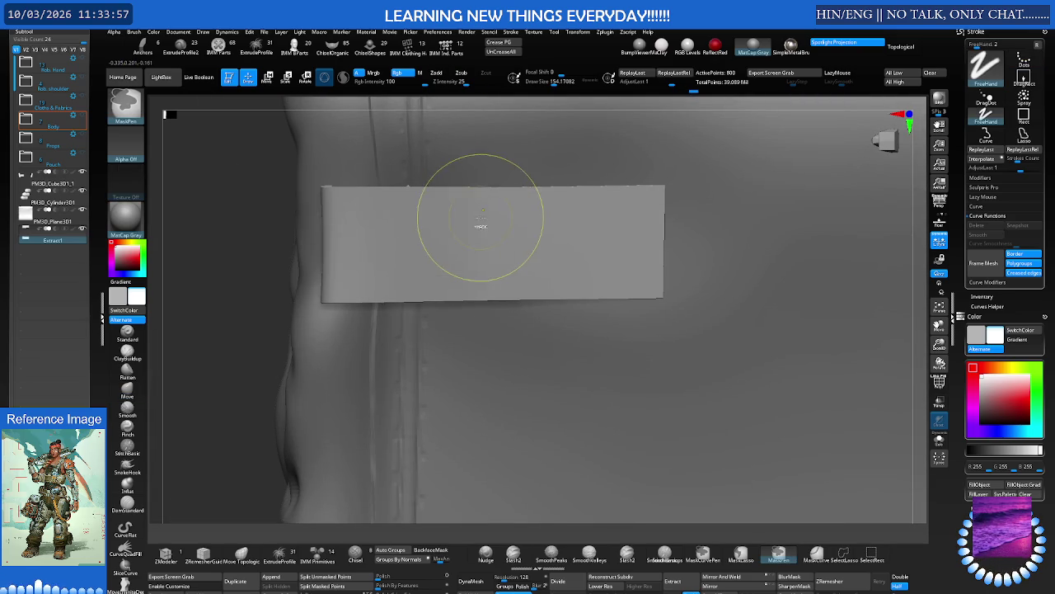
key(ctrl+z)
mouse_move(462, 212)
right_down()
mouse_move(483, 259)
mouse_move(481, 245)
right_up()
key(ctrl+shift+z)
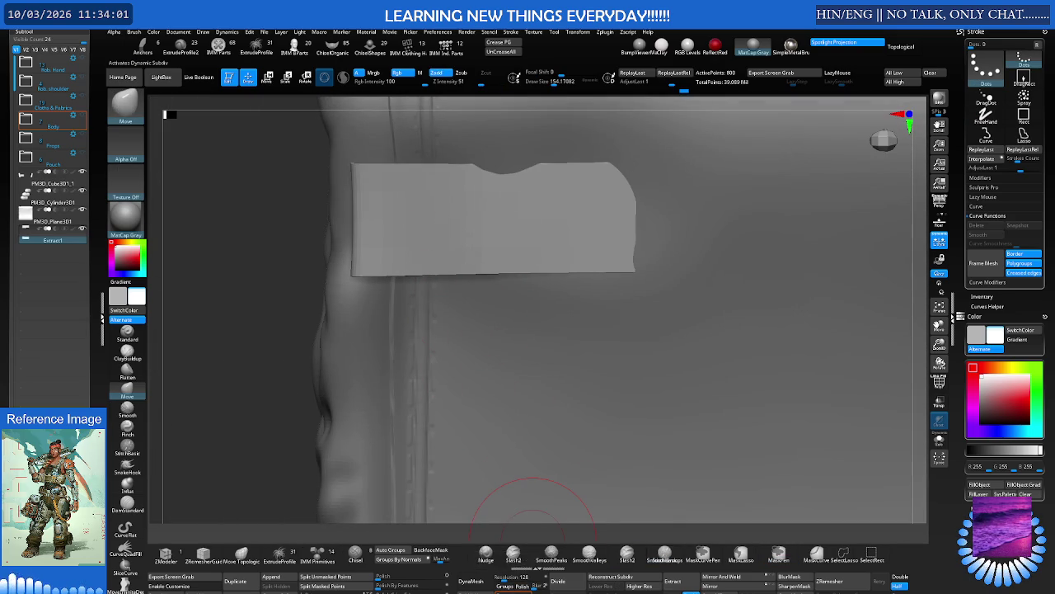
ctrl+right_drag(481, 242, 494, 218)
key(s)
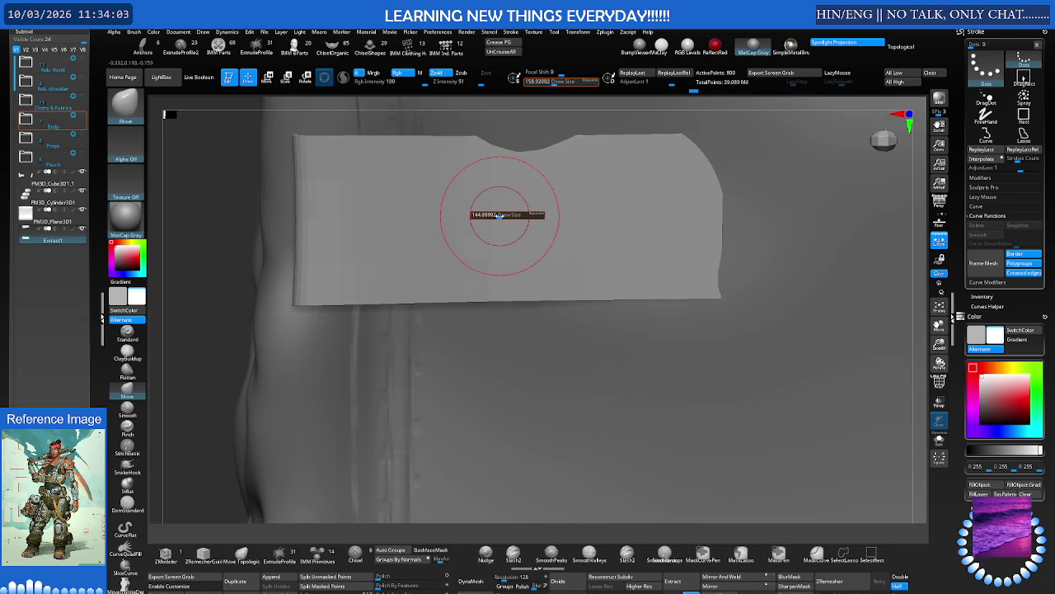
drag(496, 216, 492, 216)
drag(483, 164, 474, 157)
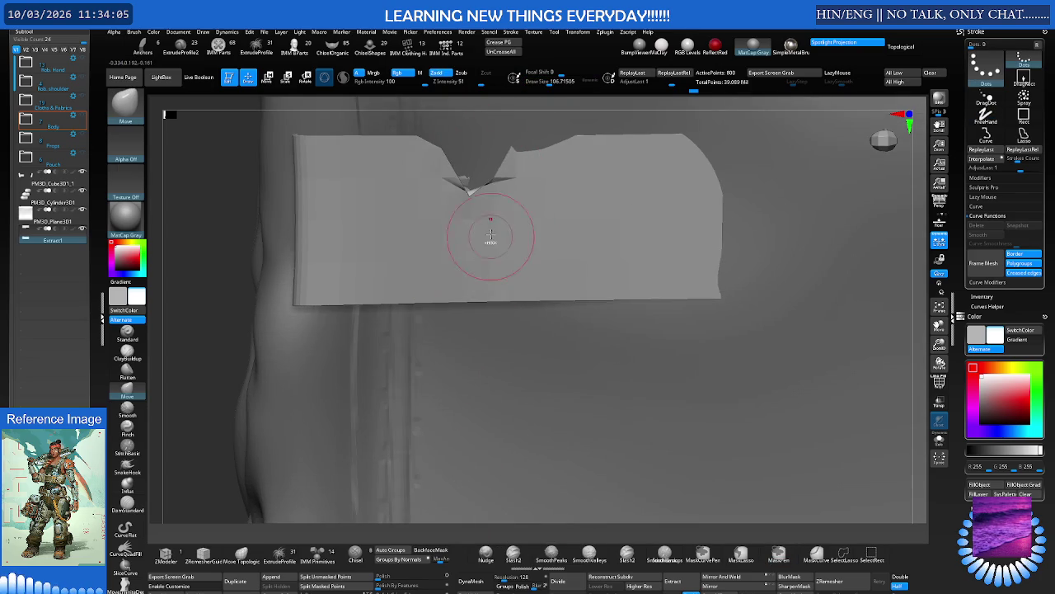
drag(489, 241, 485, 202)
Select the GeoStitches_01 stitching brush
key(b)
key(g)
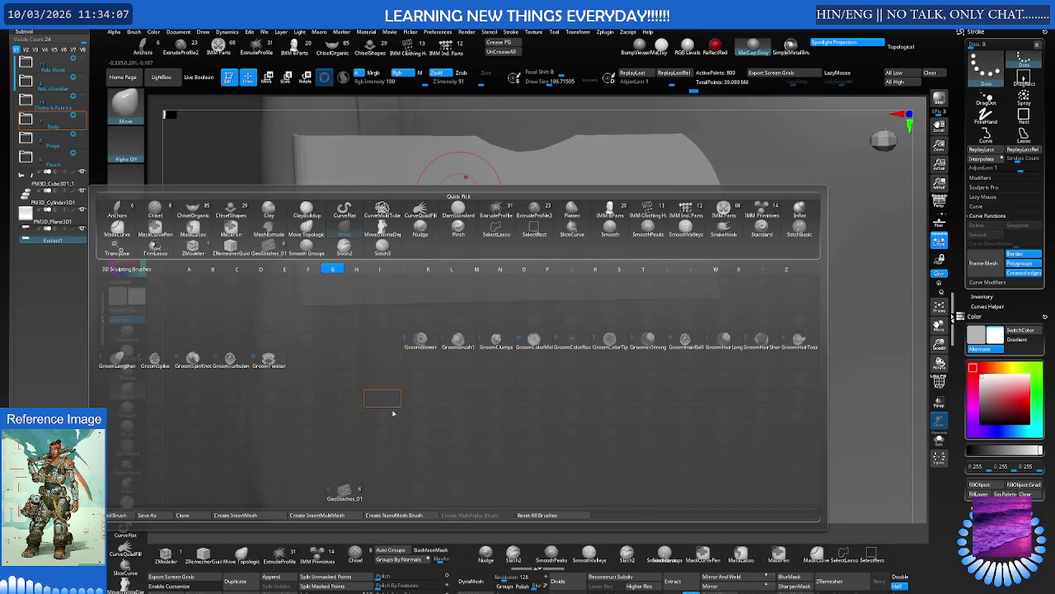
click(356, 492)
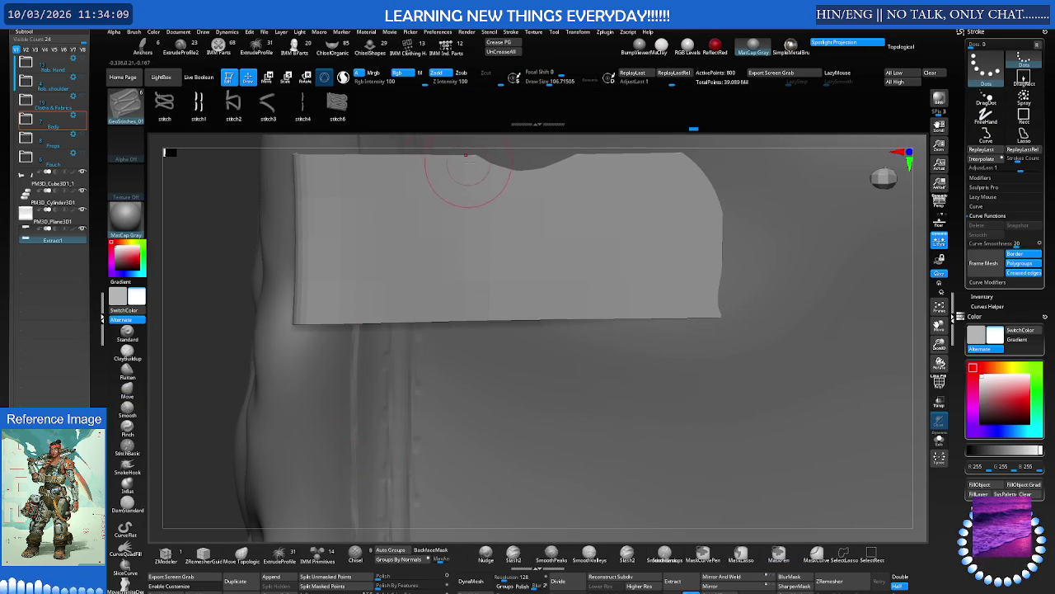
Try a first stitch path down the strap tab, then undo it
mouse_move(468, 239)
mouse_down()
mouse_move(471, 314)
mouse_move(470, 296)
mouse_up()
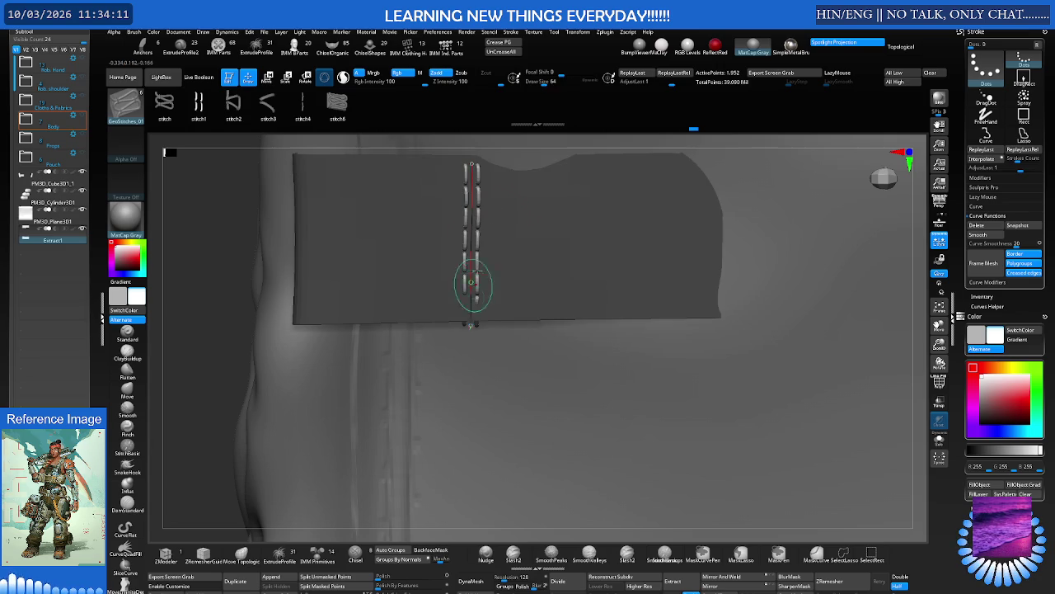
mouse_move(519, 192)
right_down()
mouse_move(481, 192)
mouse_move(501, 236)
mouse_move(319, 286)
right_up()
key(ctrl+z)
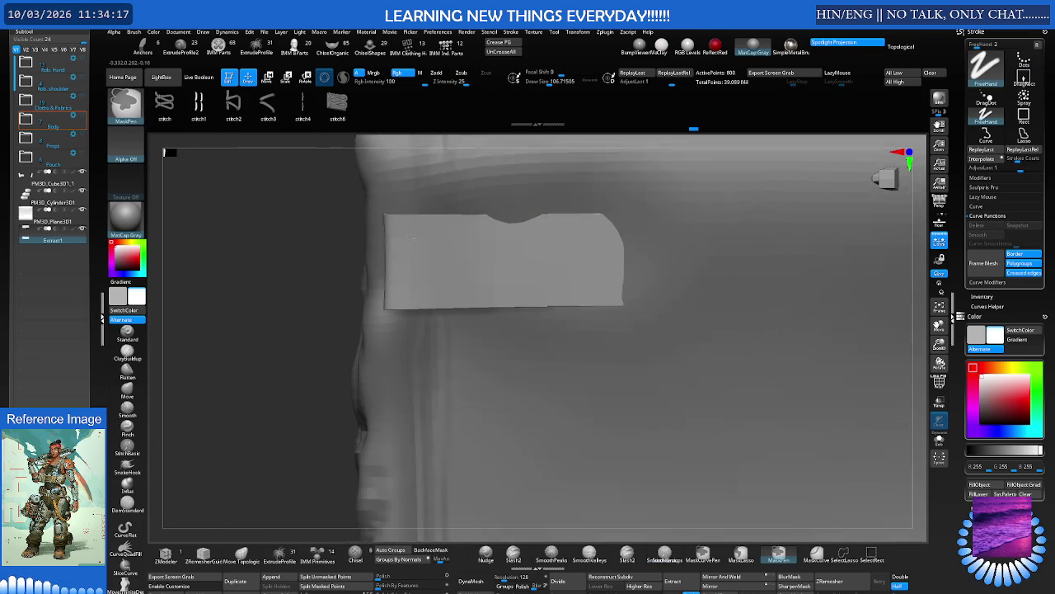
ctrl+click(319, 286)
right_drag(385, 267, 525, 217)
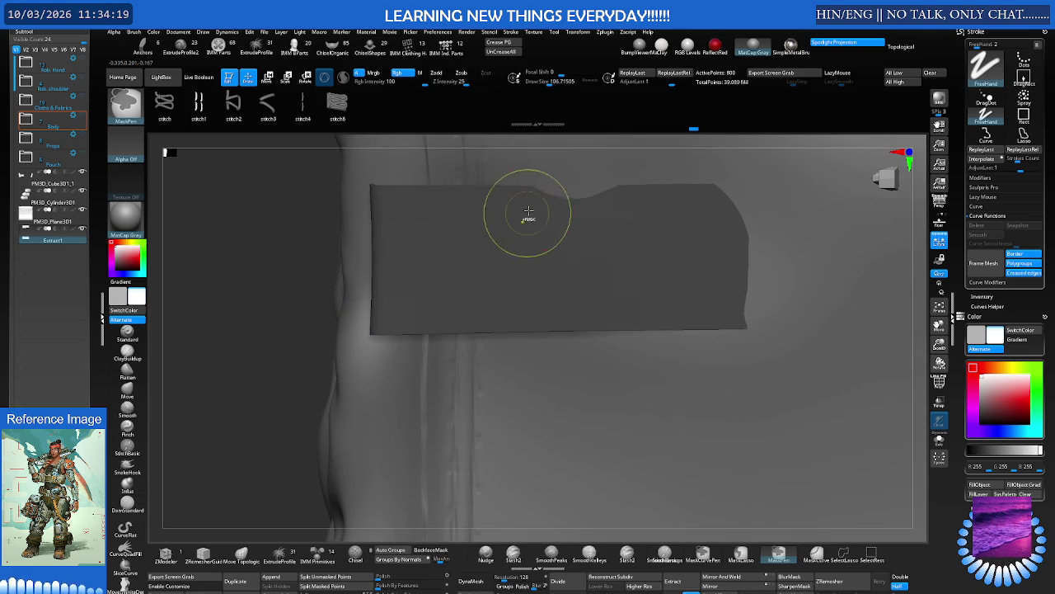
click(530, 332)
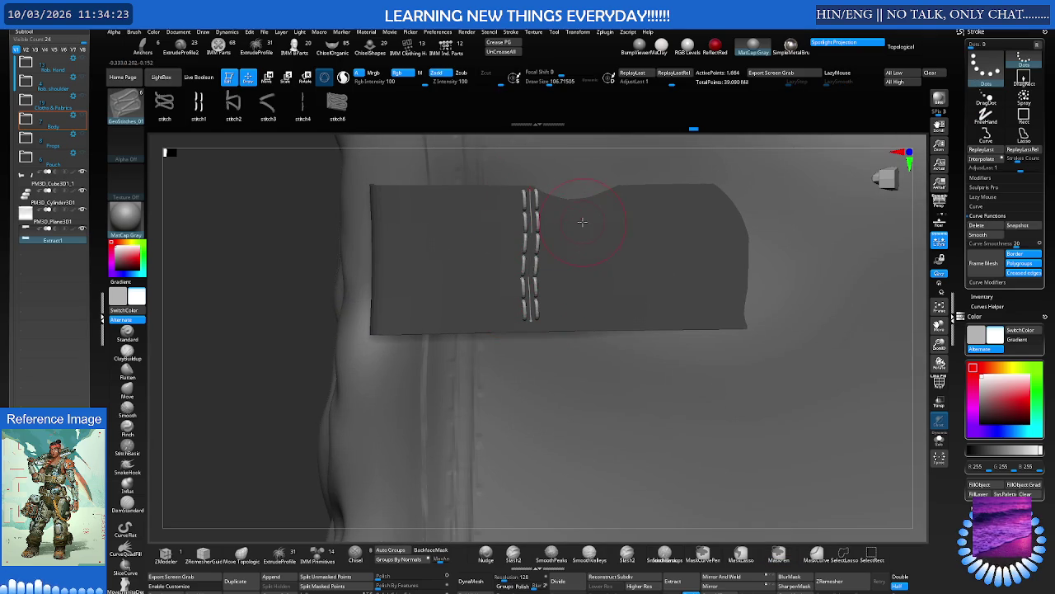
key(ctrl+z)
key(ctrl+z)
Lay stitch columns down the tab and along the right-hand path, redoing misplaced ones
drag(525, 196, 525, 264)
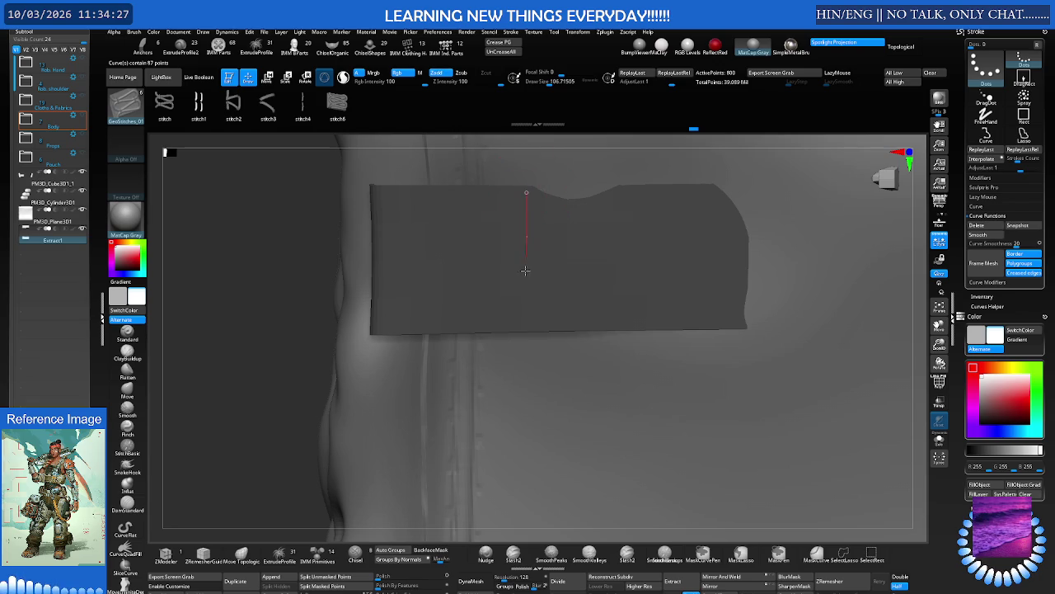
drag(524, 343, 525, 343)
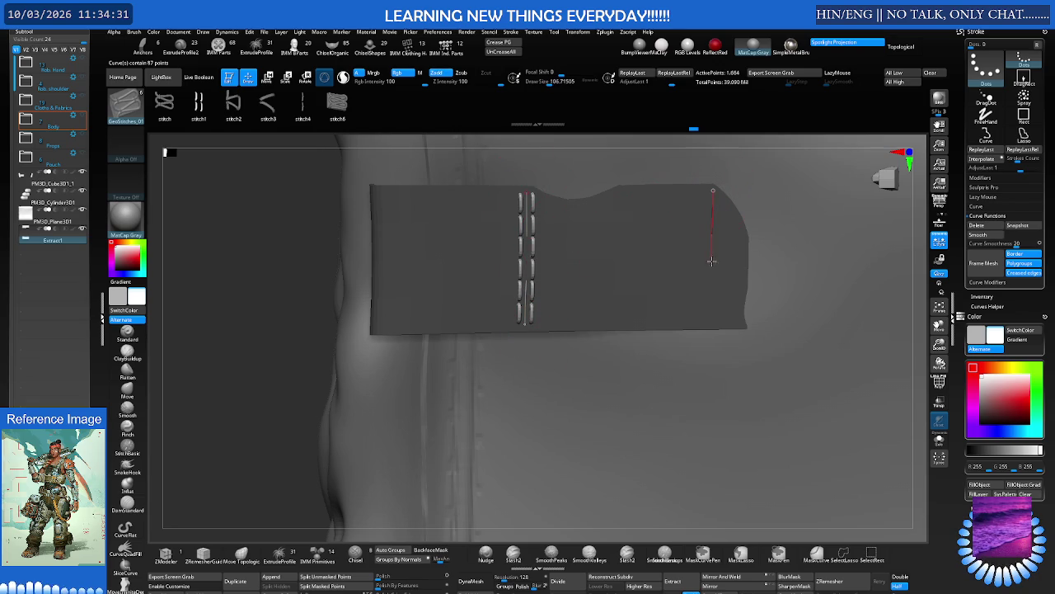
click(713, 314)
key(ctrl+z)
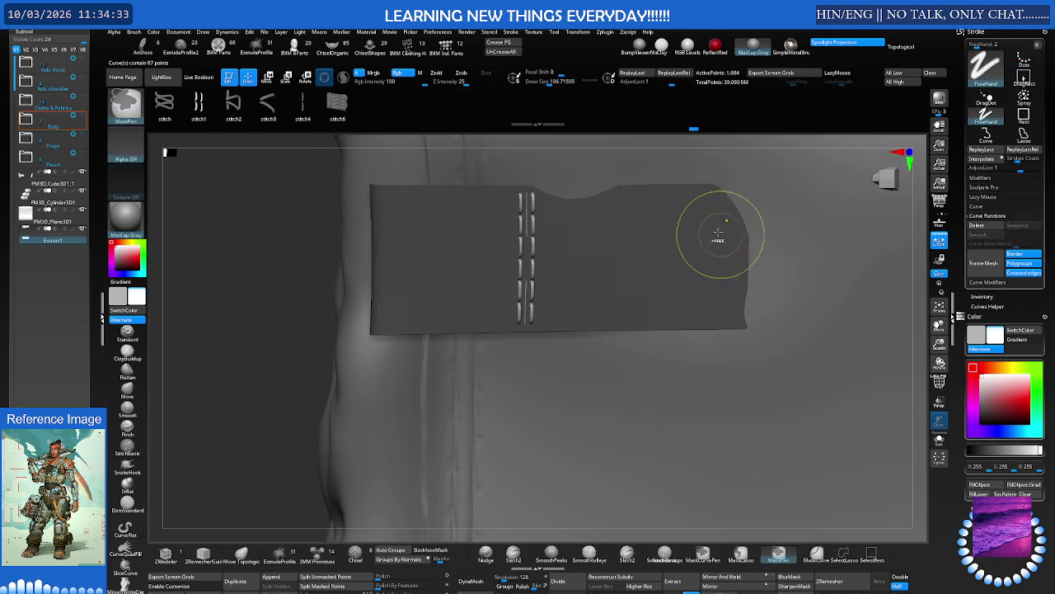
key(ctrl+z)
click(712, 326)
mouse_move(714, 318)
right_down()
mouse_move(611, 259)
mouse_move(581, 285)
mouse_move(502, 302)
mouse_move(522, 313)
mouse_move(488, 324)
right_up()
drag(471, 389, 472, 398)
key(ctrl+z)
click(489, 389)
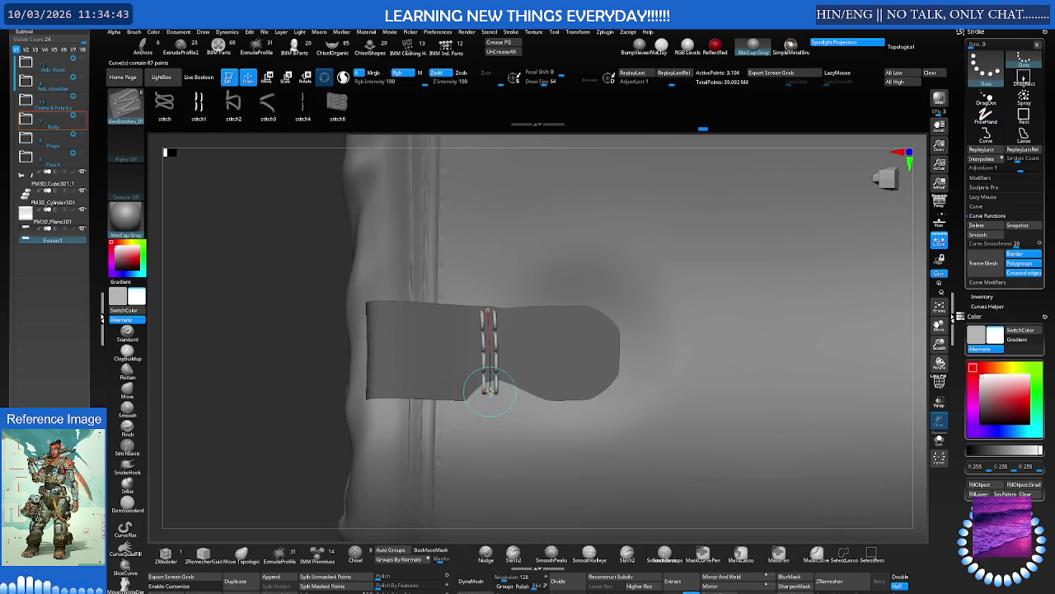
Set Draw Size to about 77 and stitch along the lower strap
key(s)
mouse_move(493, 376)
mouse_down()
mouse_move(510, 320)
mouse_move(489, 398)
mouse_up()
key(f)
scroll(502, 386, up, 5)
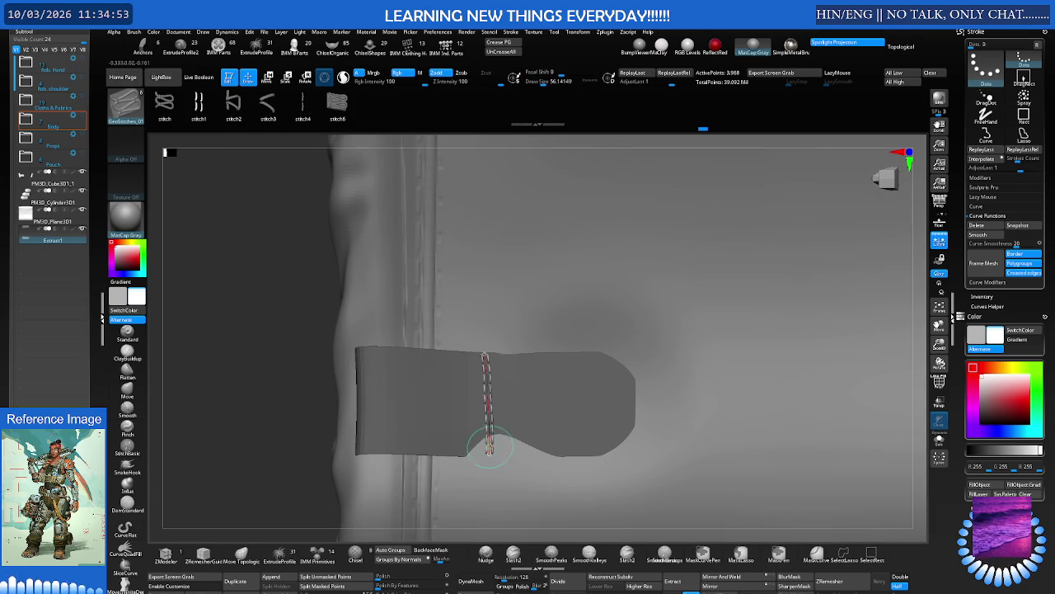
key(s)
click(495, 383)
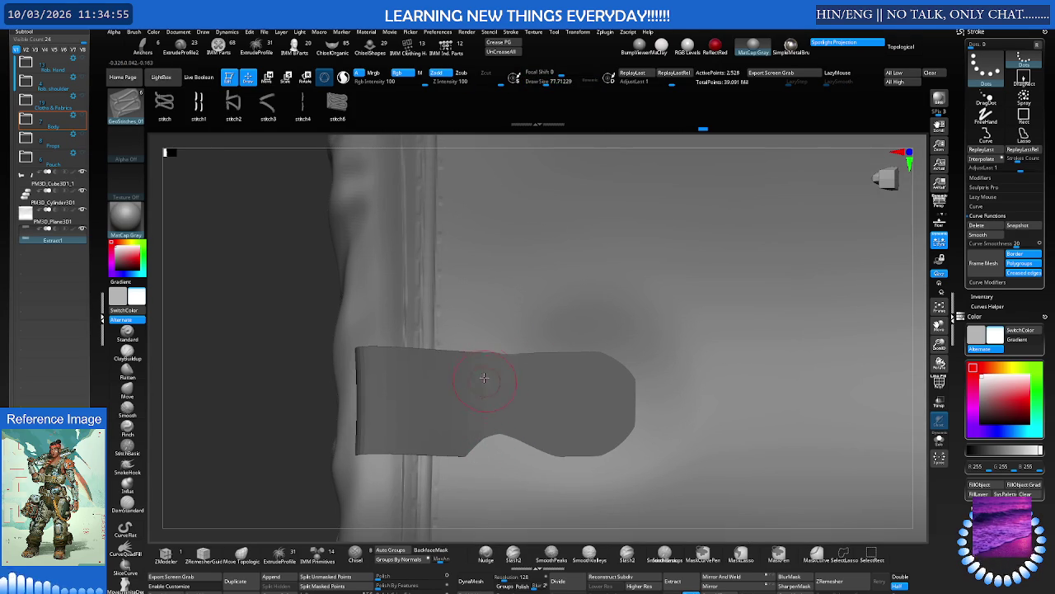
click(487, 467)
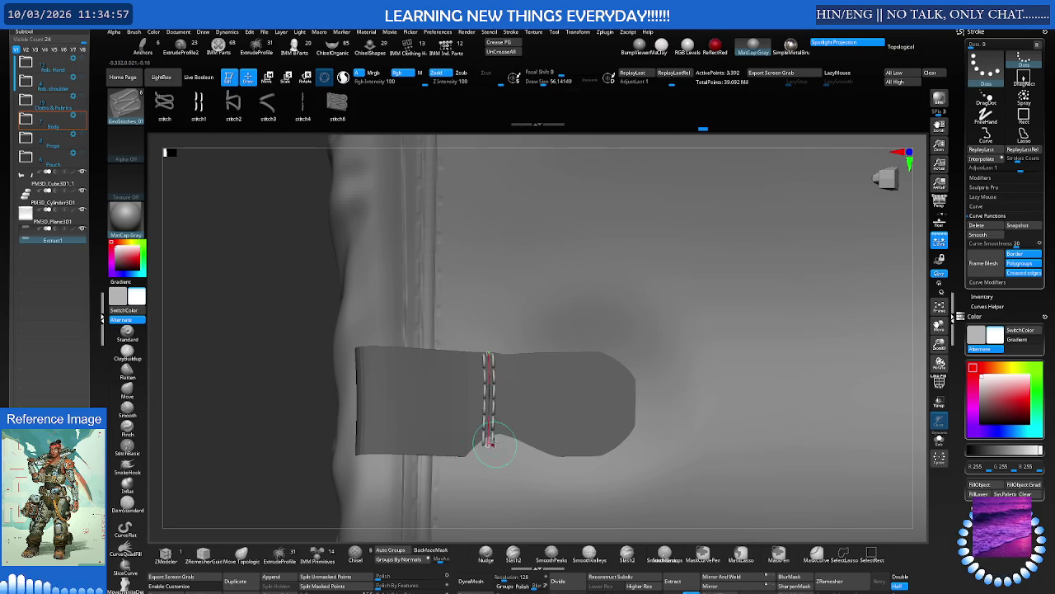
scroll(420, 354, down, 3)
scroll(463, 352, down, 2)
scroll(572, 346, up, 4)
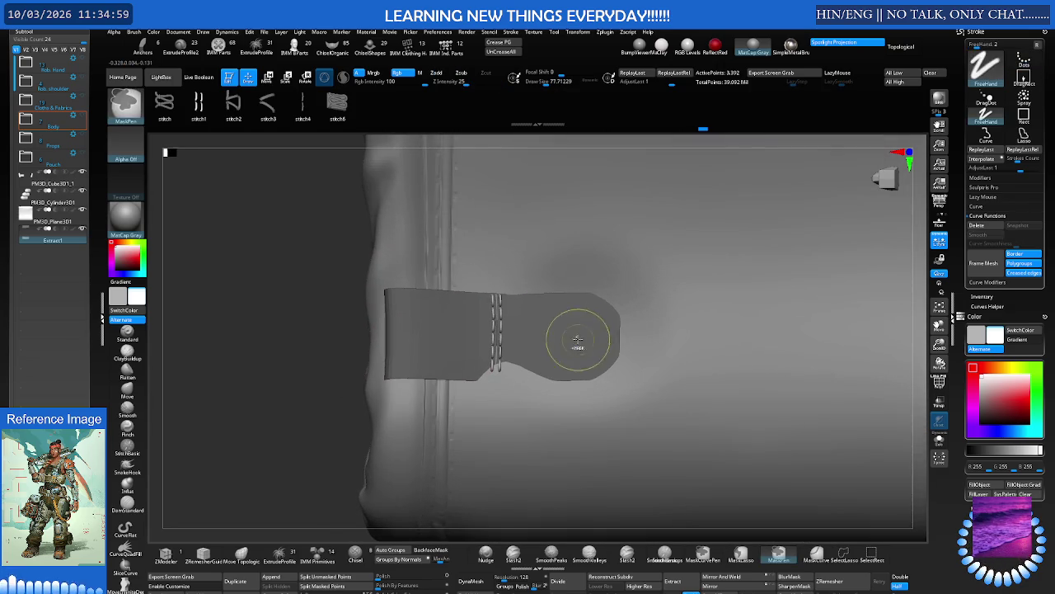
click(590, 388)
Check the polygroup wireframe, hide the straps, and delete the leftover stitch path
mouse_move(627, 429)
mouse_down()
mouse_move(567, 327)
mouse_move(566, 356)
mouse_move(610, 357)
mouse_move(622, 344)
mouse_move(412, 338)
mouse_move(435, 330)
mouse_up()
key(shift+f)
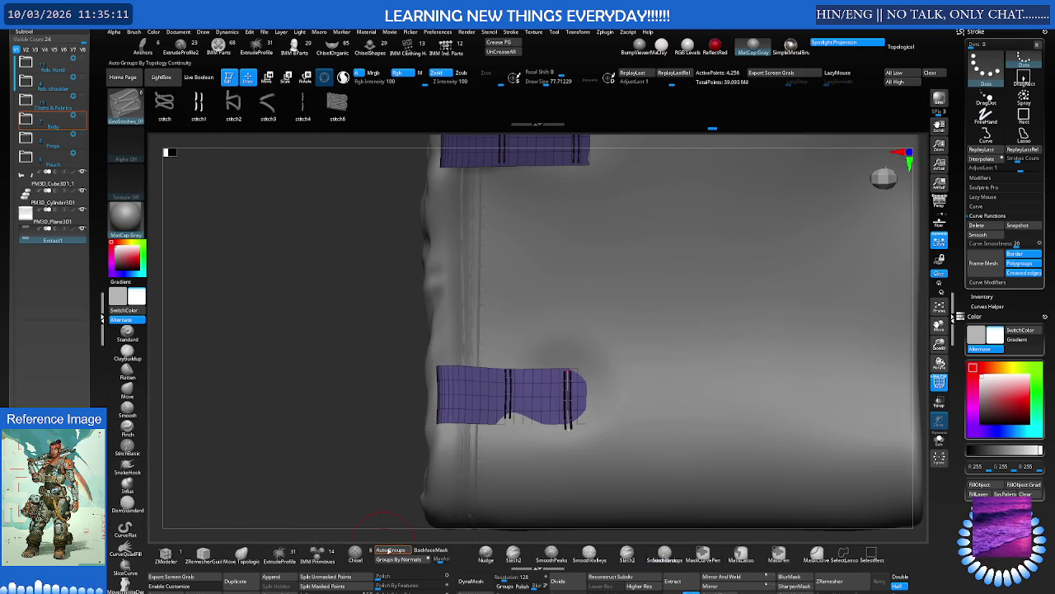
mouse_move(401, 486)
alt+mouse_down()
mouse_move(415, 377)
mouse_move(424, 361)
mouse_move(458, 353)
alt+mouse_up()
key(shift+f)
ctrl+shift+click(471, 216)
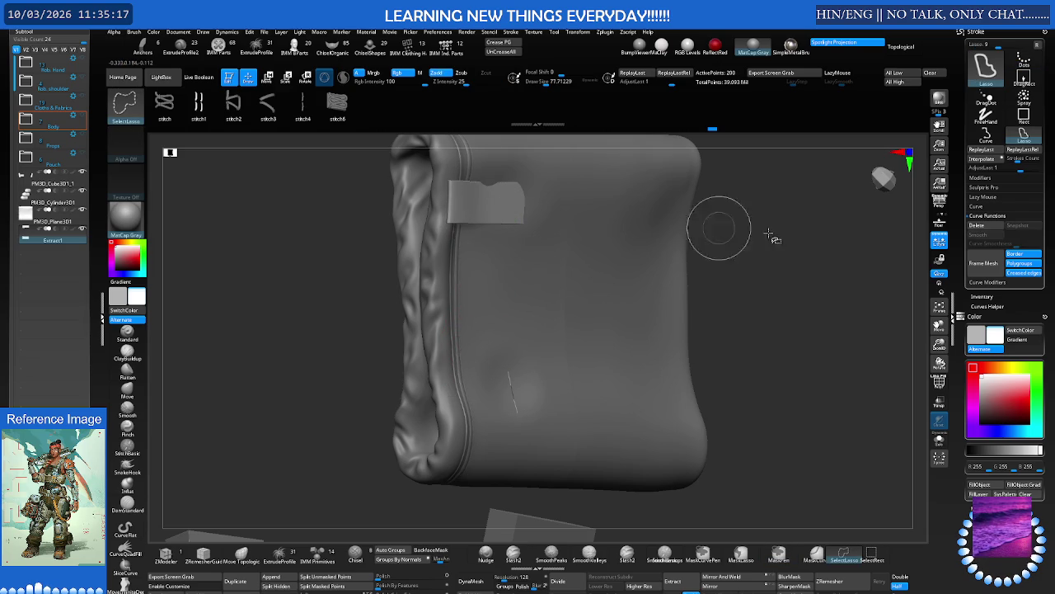
click(977, 225)
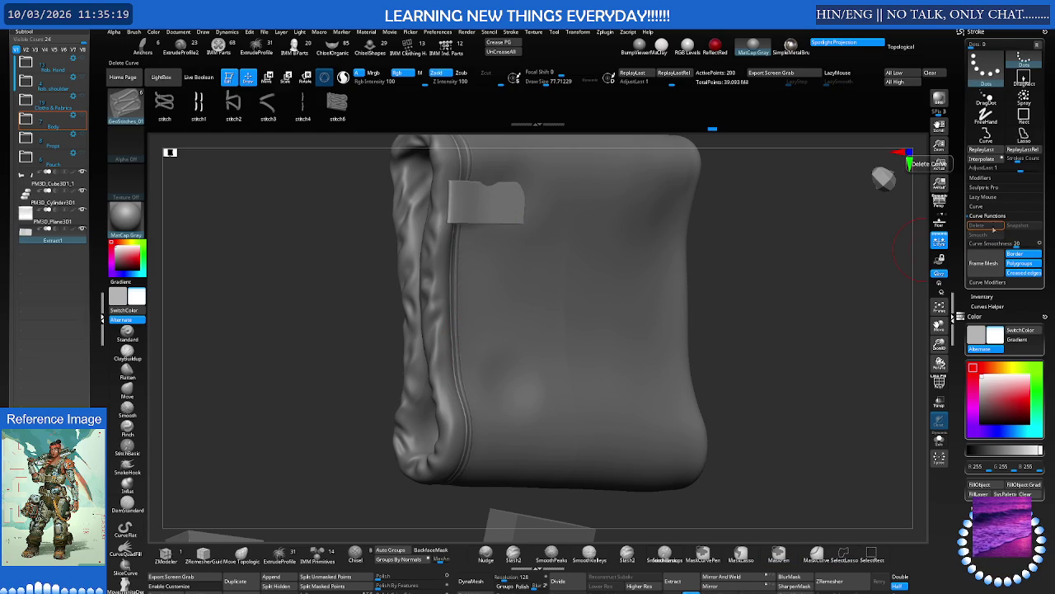
Snap flat onto the lower strap and lasso-hide most of the mesh
mouse_move(535, 214)
right_down()
mouse_move(753, 236)
mouse_move(713, 236)
right_up()
ctrl+right_drag(559, 266, 553, 325)
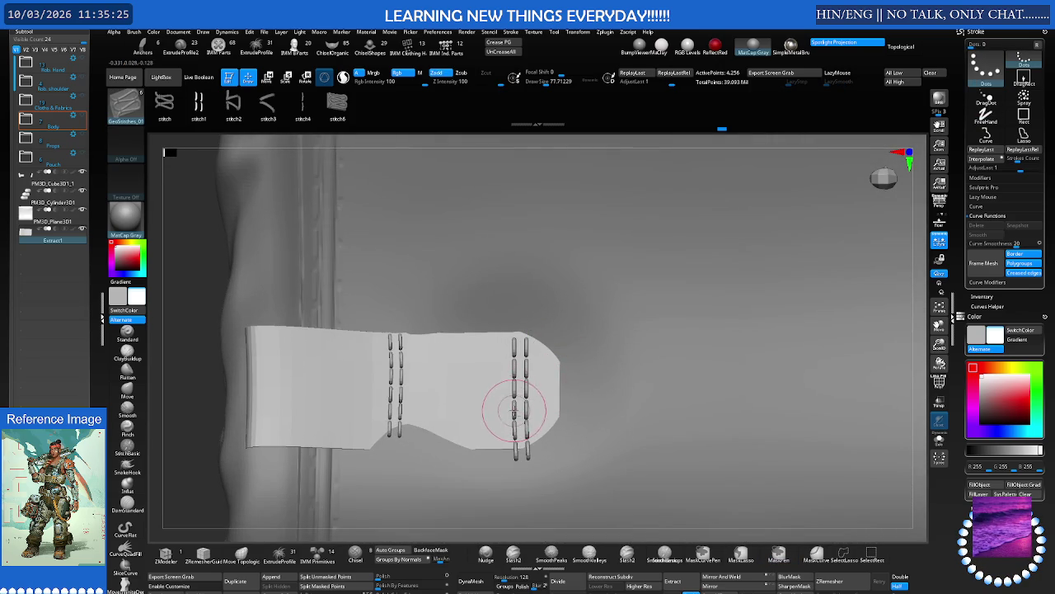
shift+right_drag(512, 405, 506, 377)
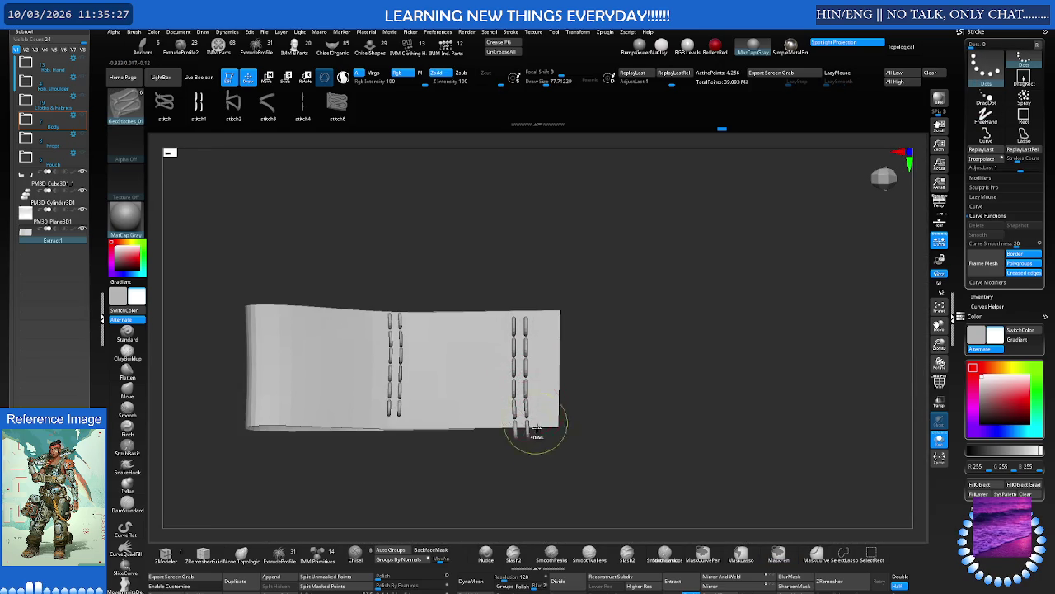
key(ctrl+shift)
mouse_move(541, 436)
ctrl+shift+mouse_down()
mouse_move(490, 454)
mouse_move(502, 464)
ctrl+shift+mouse_up()
ctrl+shift+click(534, 460)
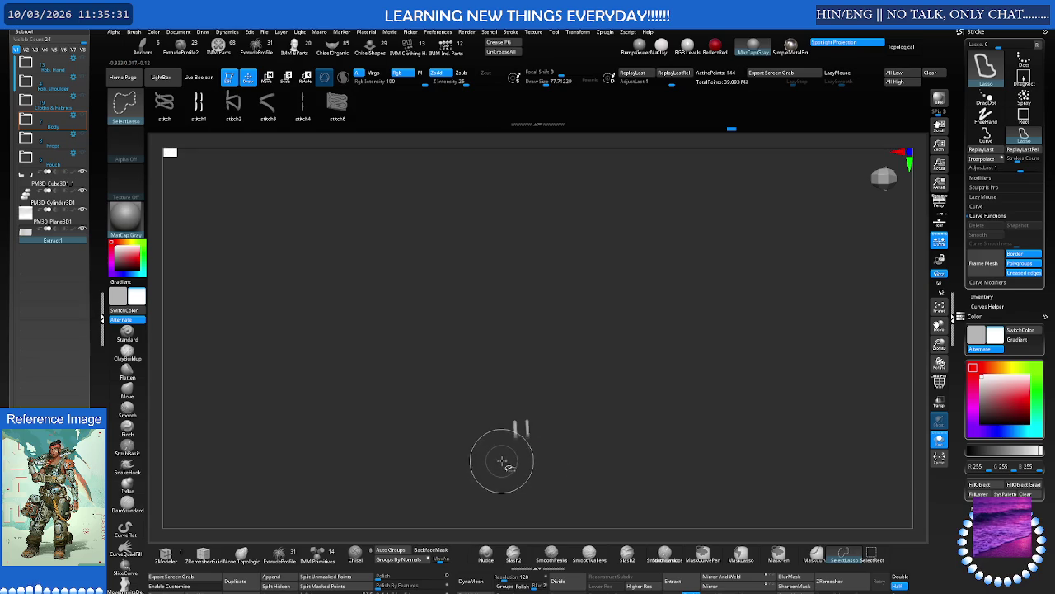
Show all hidden parts, frame the strap pieces, and hide then unhide the upper piece
ctrl+shift+click(555, 464)
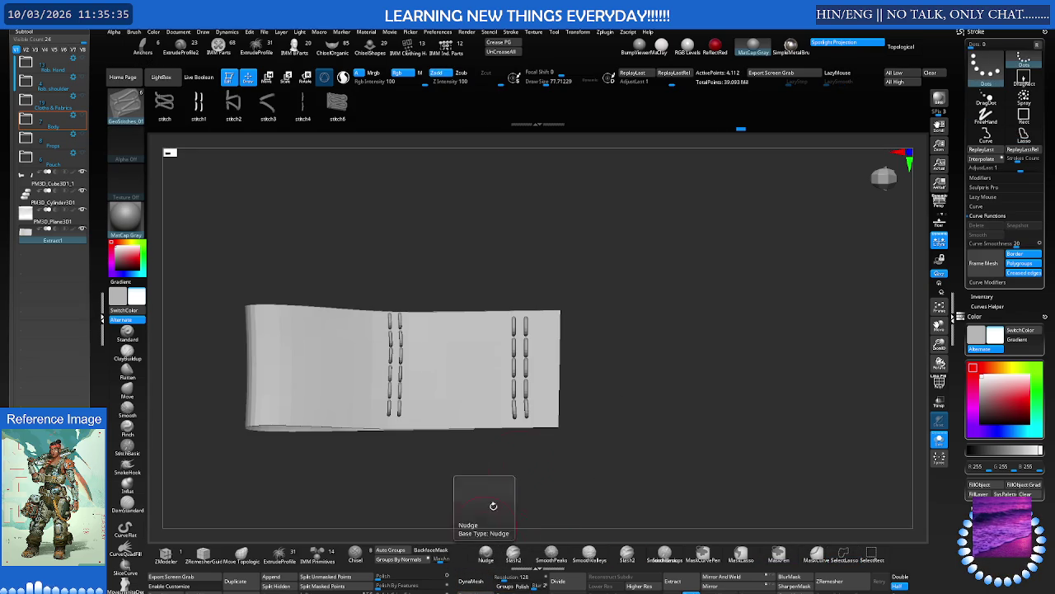
key(f)
drag(494, 436, 526, 409)
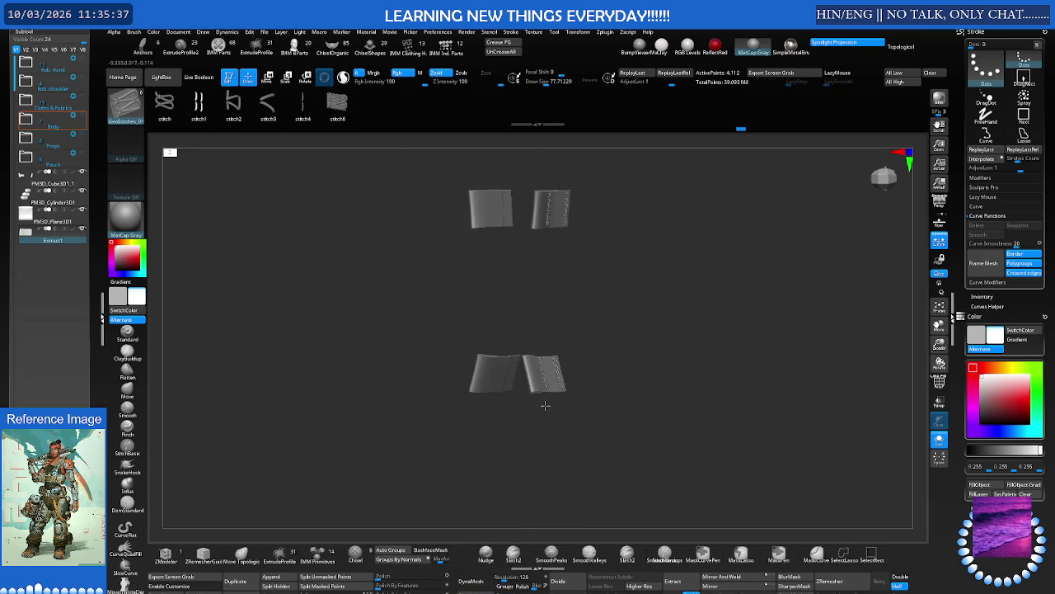
scroll(526, 409, up, 2)
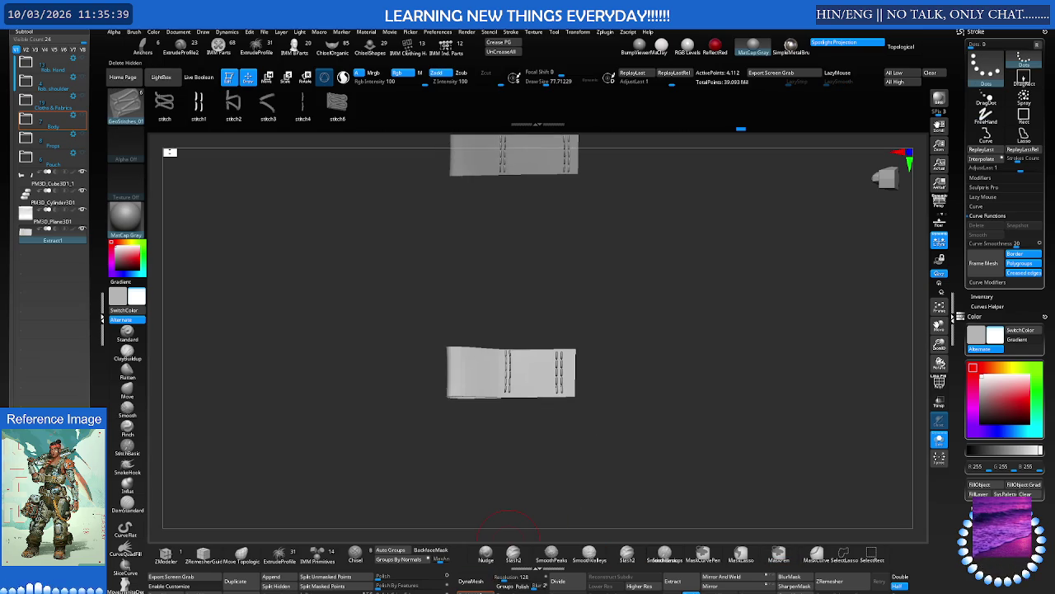
ctrl+shift+click(475, 394)
mouse_move(471, 384)
mouse_down()
mouse_move(495, 356)
mouse_move(529, 258)
mouse_move(523, 300)
mouse_up()
ctrl+shift+click(496, 356)
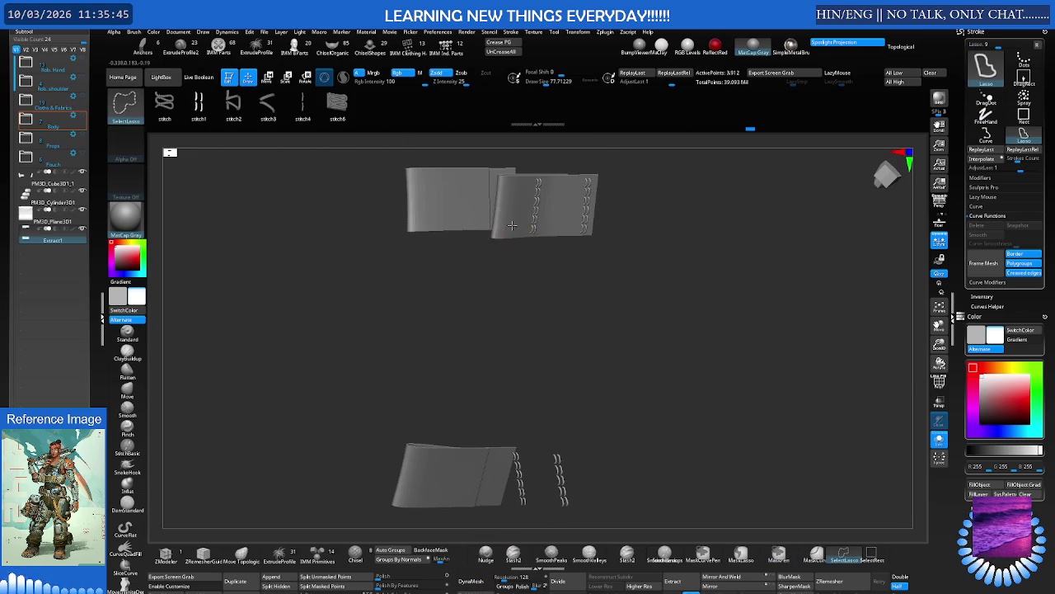
Turn the strap pieces edge-on and lasso-hide them, leaving the stitch columns
mouse_move(530, 223)
mouse_down()
mouse_move(461, 260)
mouse_move(484, 264)
mouse_up()
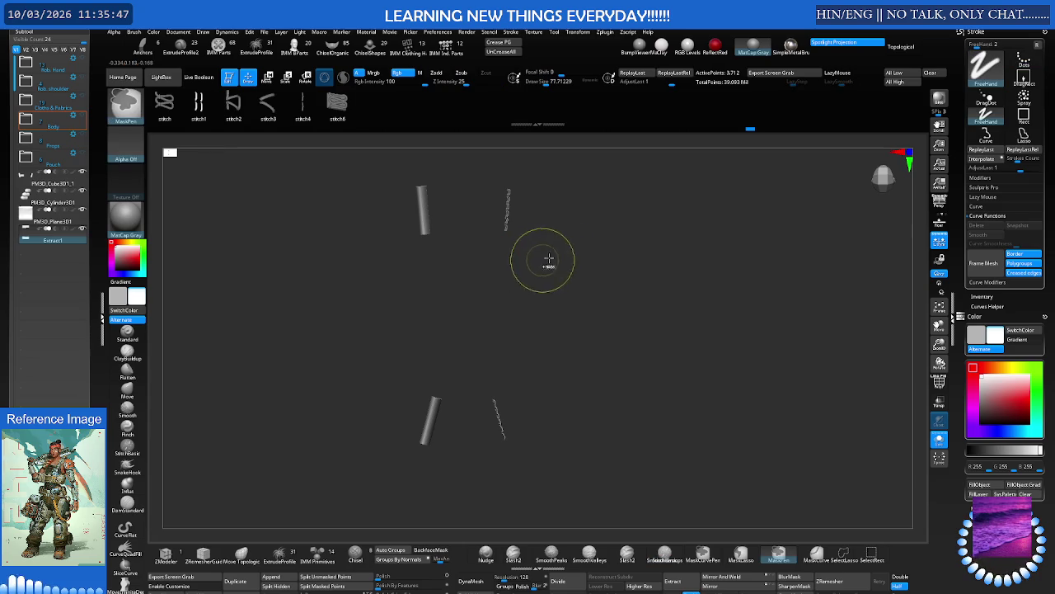
mouse_move(594, 186)
ctrl+shift+mouse_down()
mouse_move(519, 222)
mouse_move(507, 247)
ctrl+shift+mouse_up()
ctrl+shift+click(553, 353)
ctrl+shift+drag(491, 186, 498, 475)
key(w)
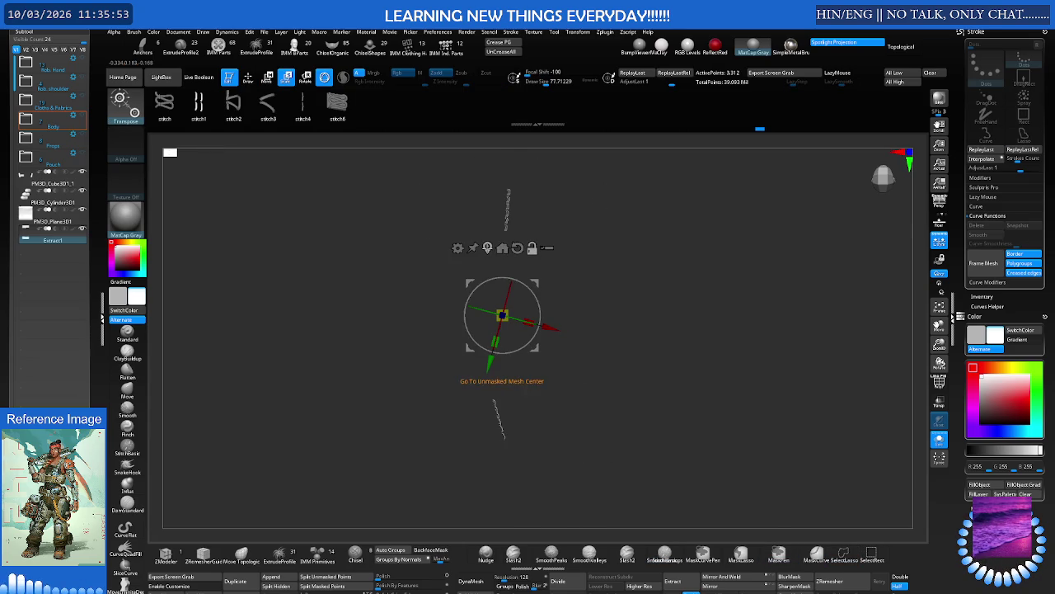
Try mirroring and welding the lower strap piece, then undo the mirror
click(516, 247)
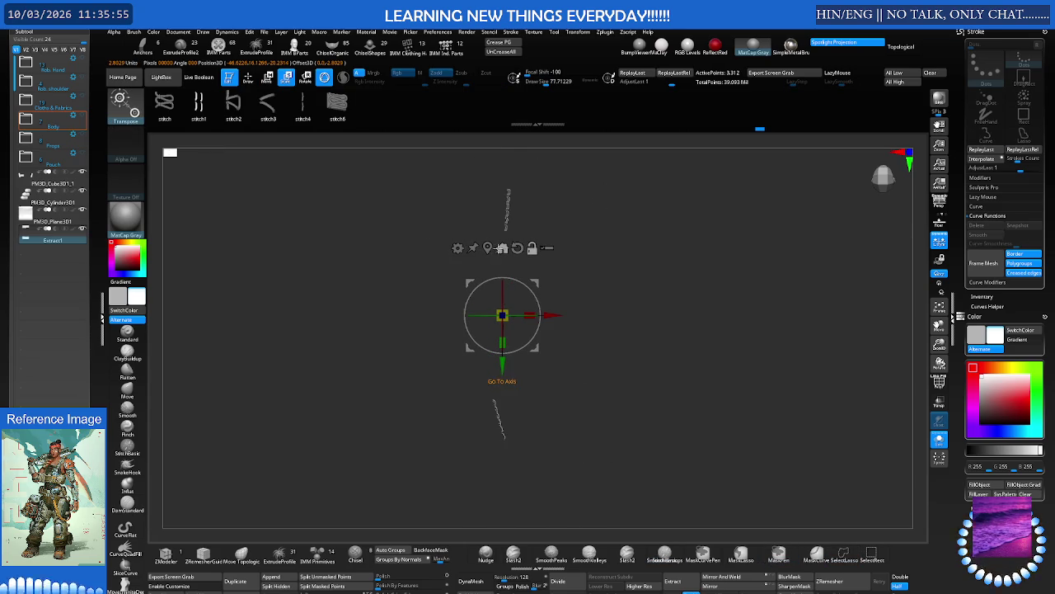
click(736, 577)
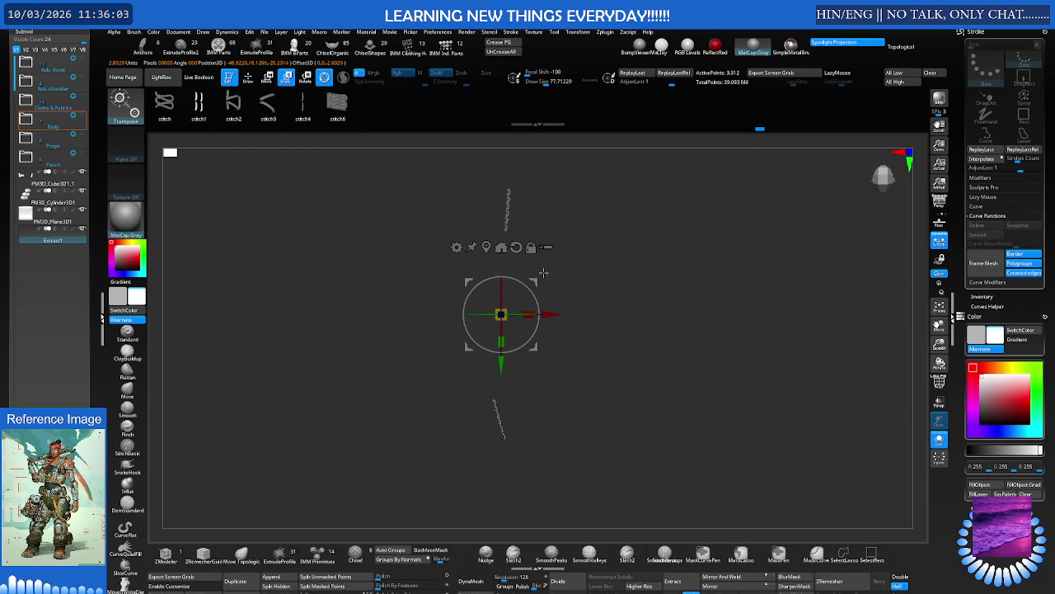
ctrl+drag(539, 272, 509, 282)
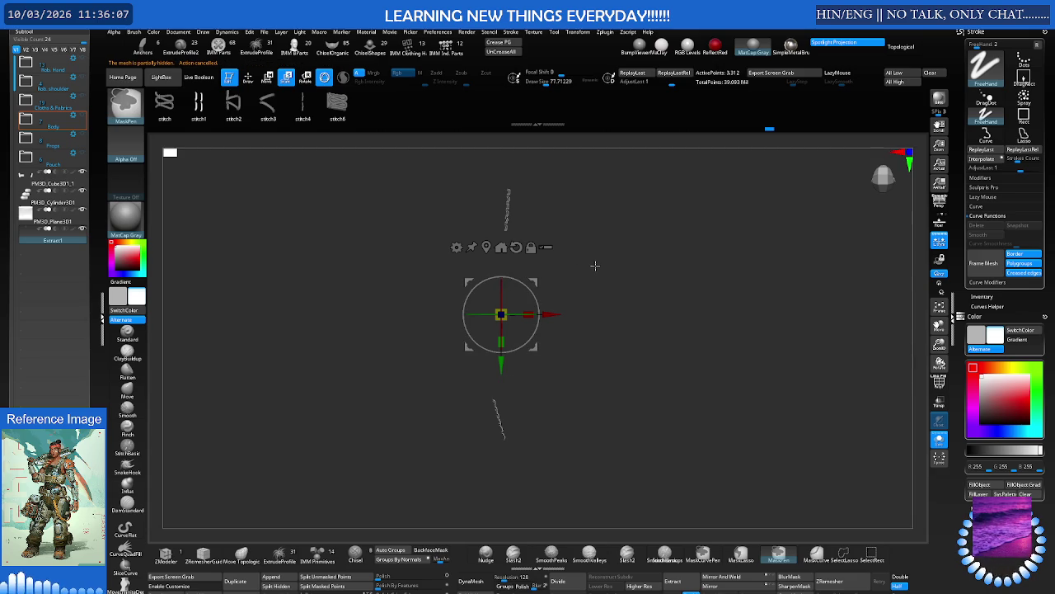
ctrl+click(528, 282)
ctrl+click(617, 249)
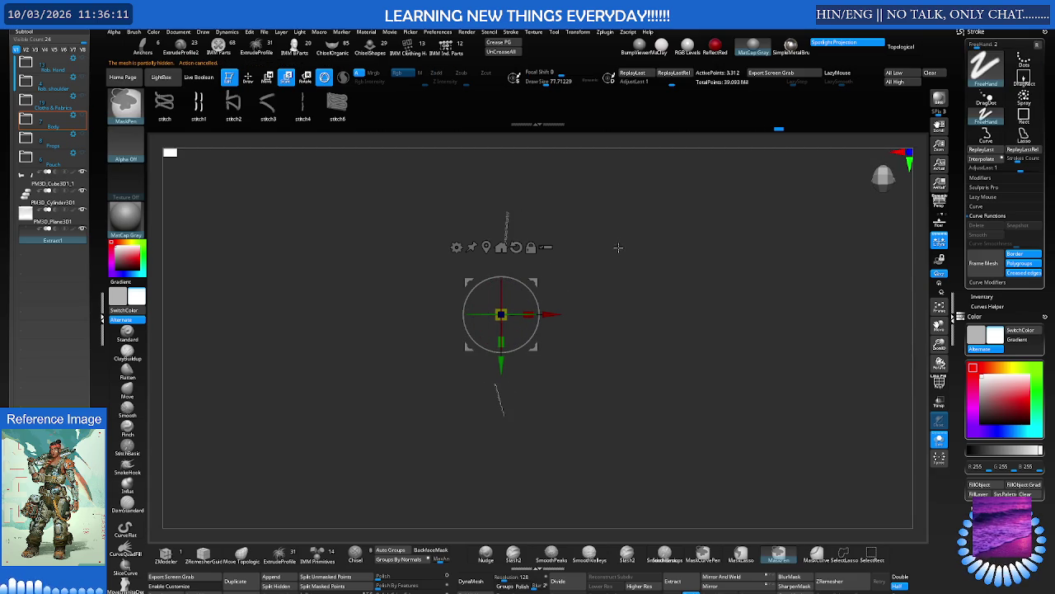
shift+drag(614, 261, 558, 266)
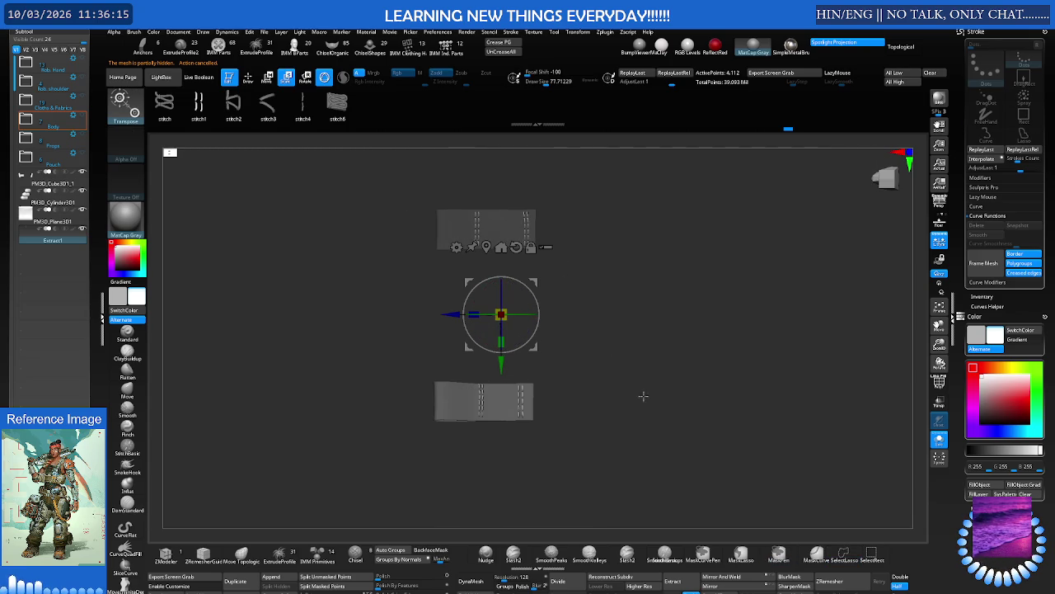
click(739, 577)
mouse_move(715, 518)
mouse_down()
mouse_move(655, 459)
mouse_move(667, 453)
mouse_up()
key(ctrl+z)
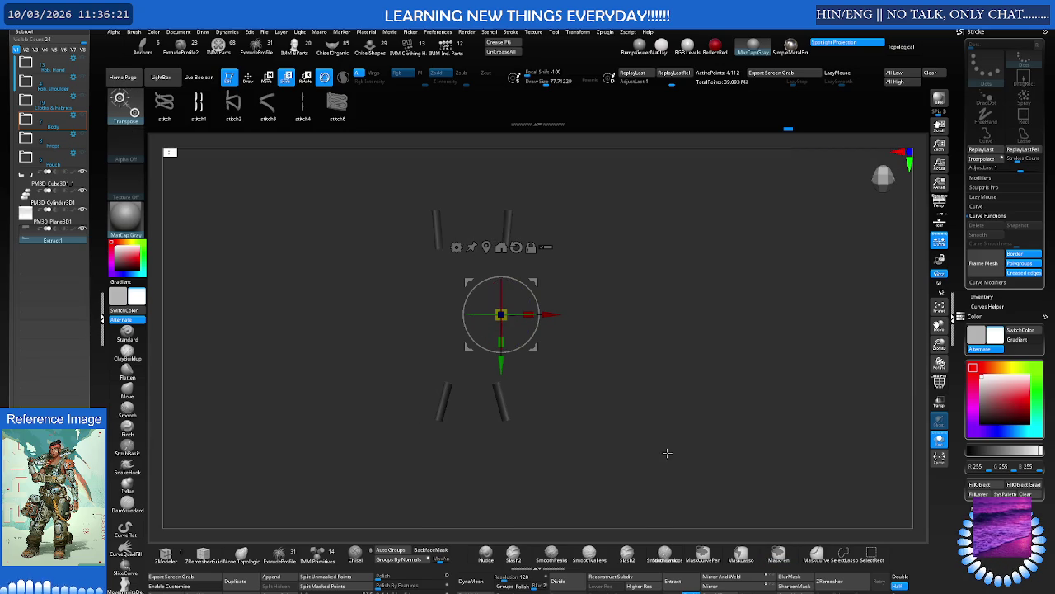
Shift the stitch pieces along the X axis with the Transpose gizmo
ctrl+drag(501, 314, 410, 318)
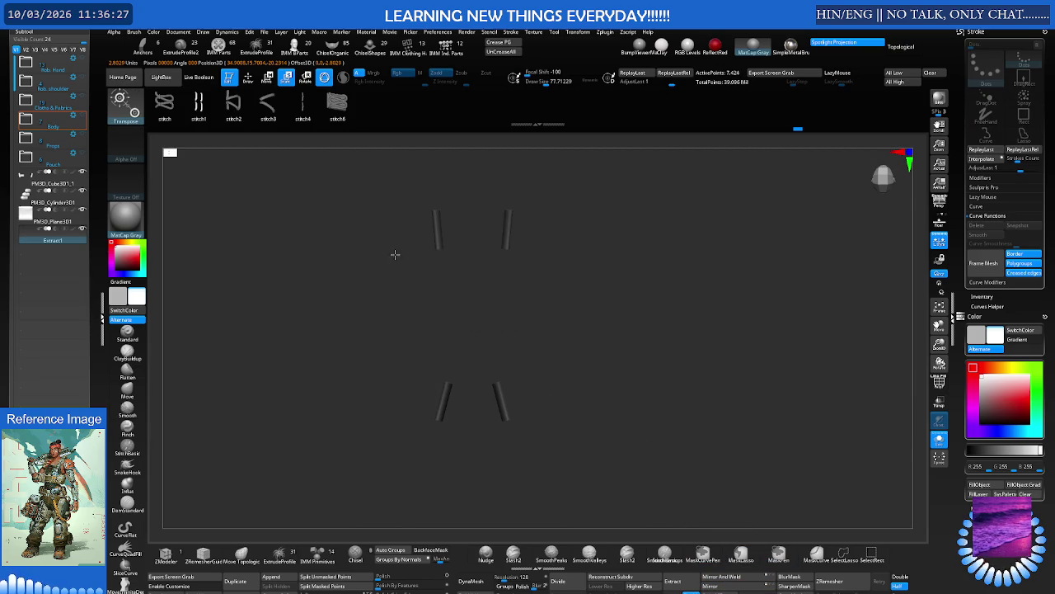
key(w)
key(f)
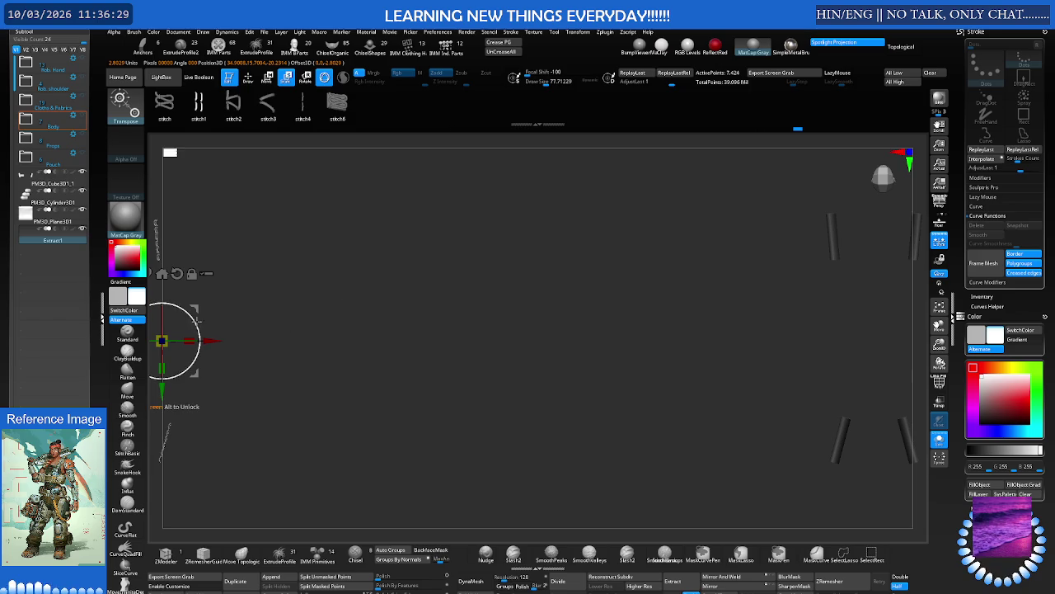
drag(211, 339, 881, 340)
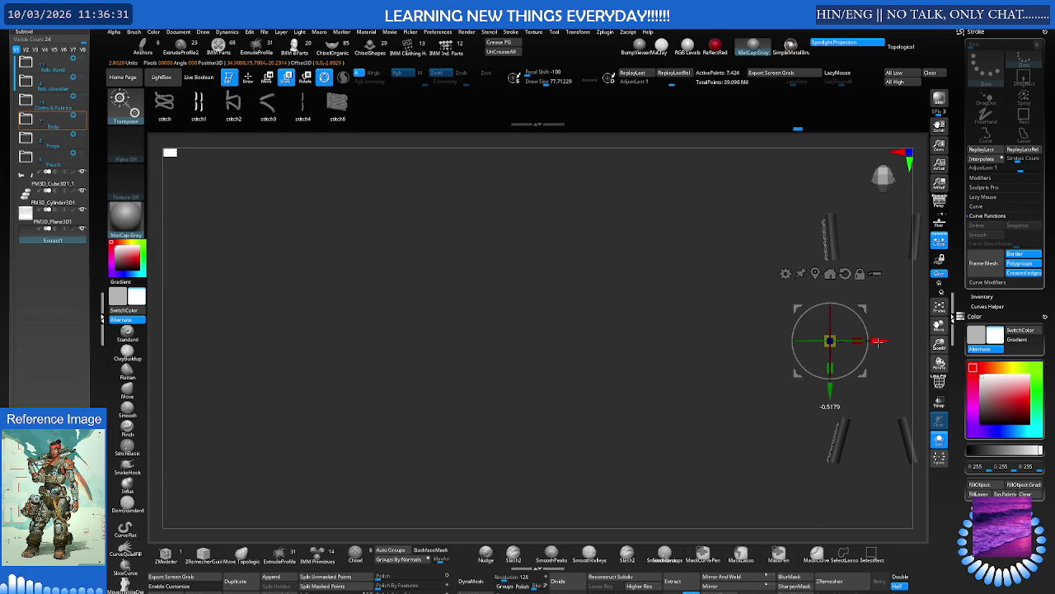
key(f)
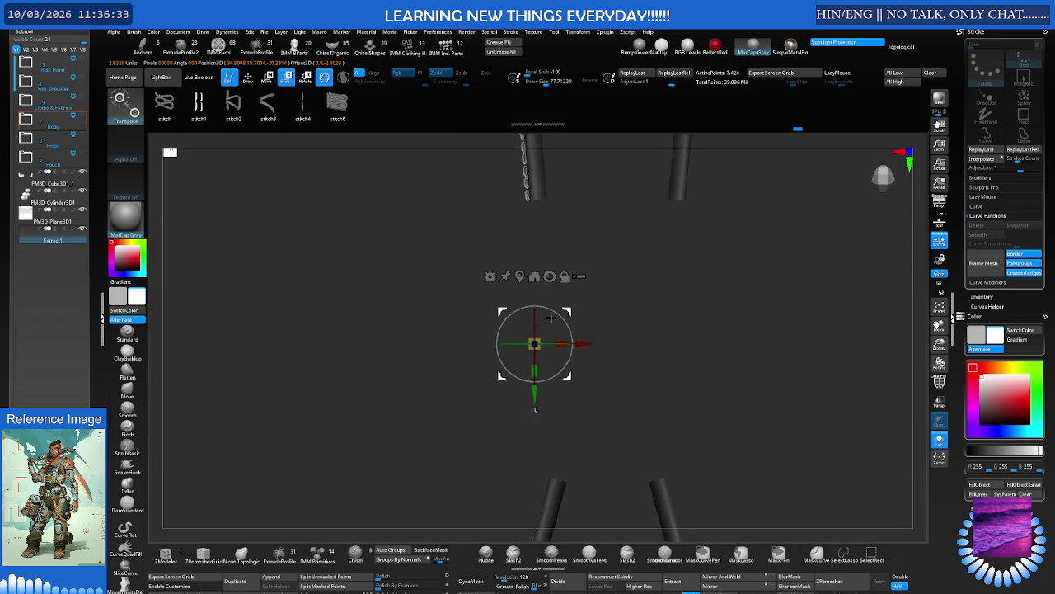
mouse_move(523, 330)
mouse_down()
mouse_move(866, 337)
mouse_move(764, 325)
mouse_up()
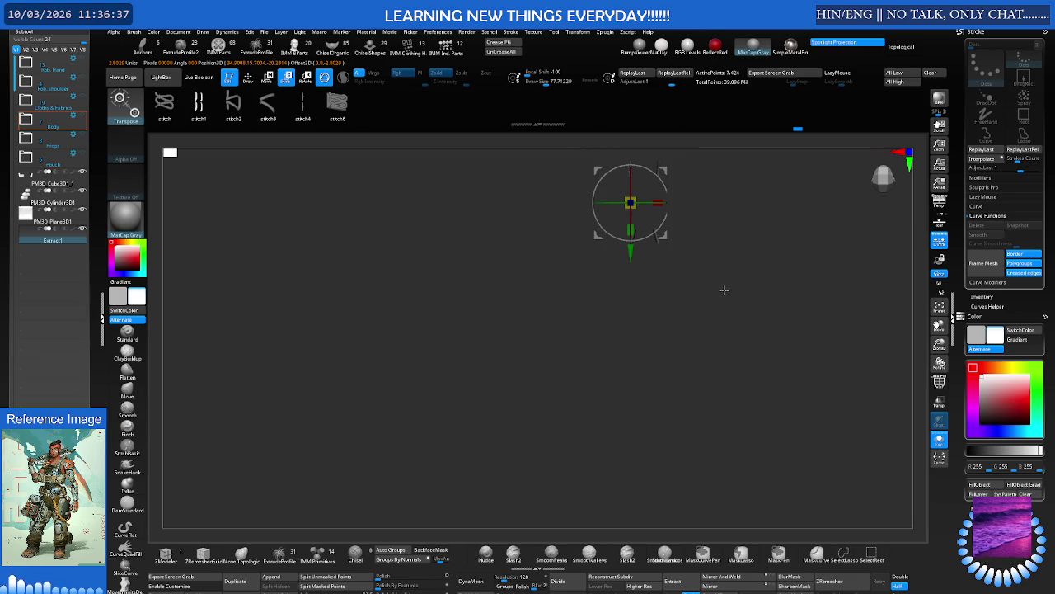
drag(720, 292, 629, 328)
mouse_move(603, 288)
mouse_down()
mouse_move(655, 280)
mouse_move(681, 308)
mouse_move(620, 336)
mouse_move(632, 314)
mouse_move(728, 343)
mouse_up()
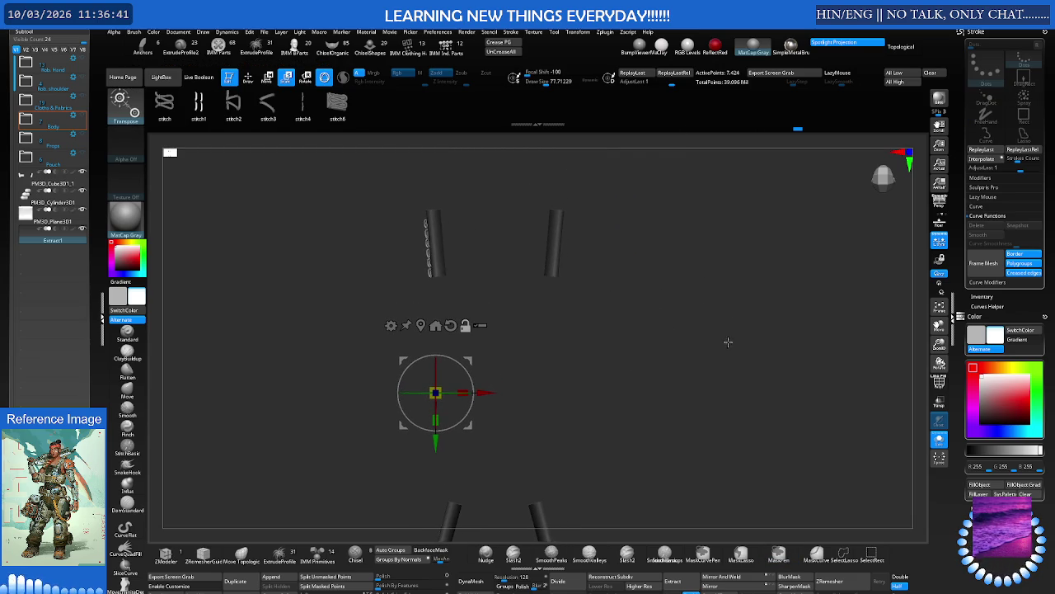
Slide the stitched patch sideways into place against the body
drag(521, 283, 533, 285)
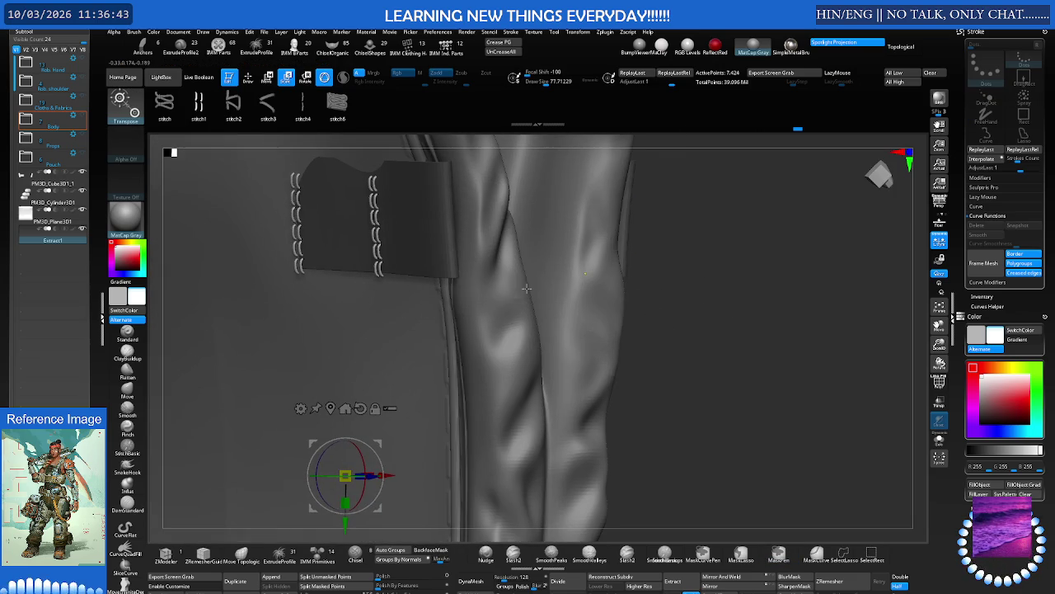
drag(392, 472, 404, 466)
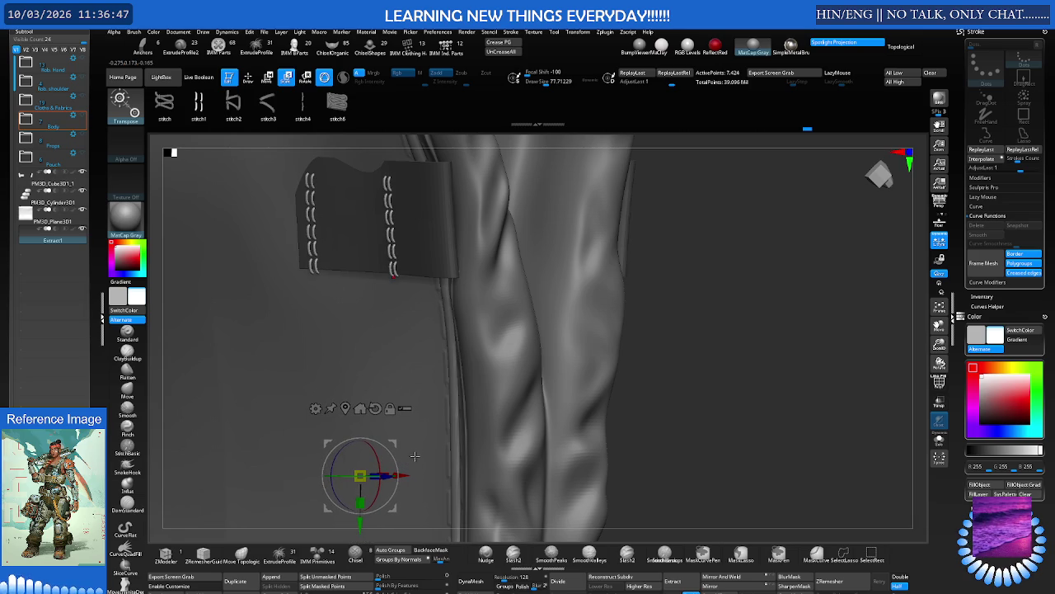
mouse_move(418, 410)
mouse_down()
mouse_move(396, 346)
mouse_move(416, 294)
mouse_up()
key(q)
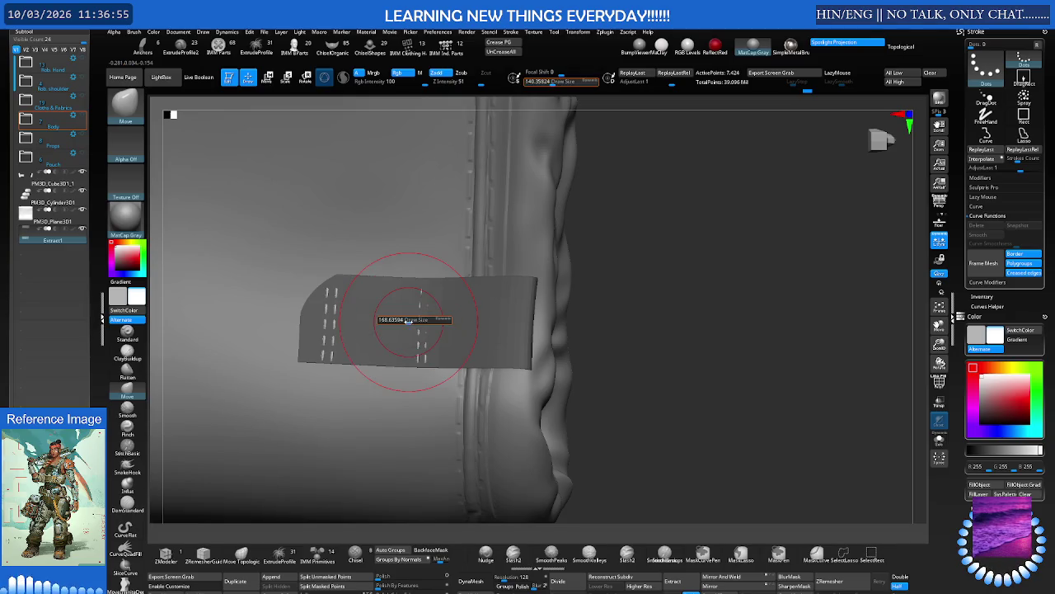
mouse_move(442, 248)
mouse_down()
mouse_move(400, 365)
mouse_move(370, 347)
mouse_move(458, 281)
mouse_up()
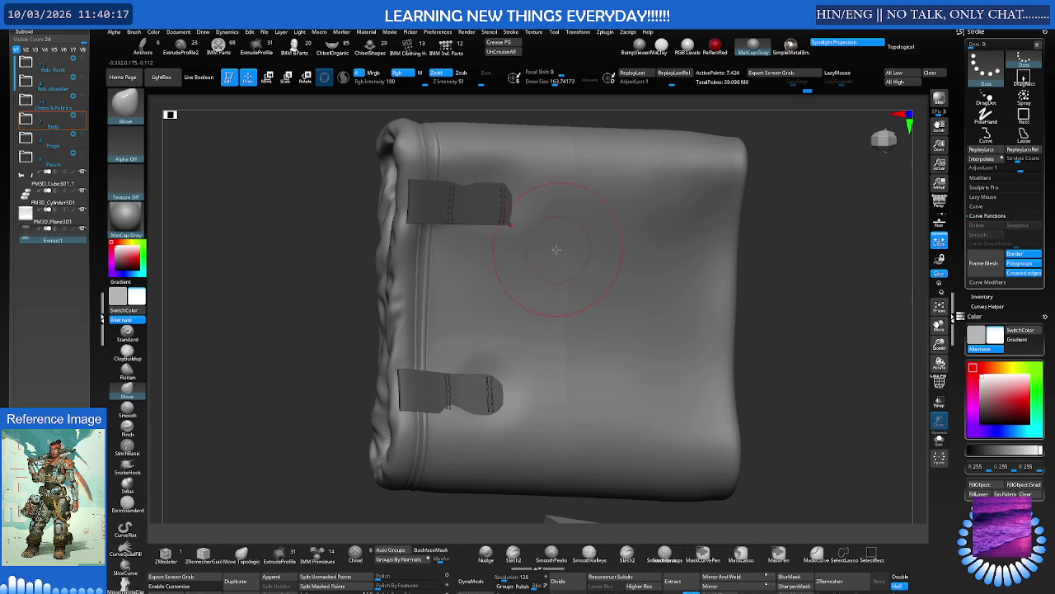
Mask the right part of the upper strap tab and pull its free end toward the pouch
scroll(546, 251, up, 2)
mouse_move(558, 240)
right_down()
mouse_move(481, 252)
mouse_move(545, 260)
mouse_move(543, 251)
mouse_move(572, 232)
mouse_move(544, 248)
mouse_move(521, 222)
mouse_move(452, 226)
mouse_move(494, 222)
right_up()
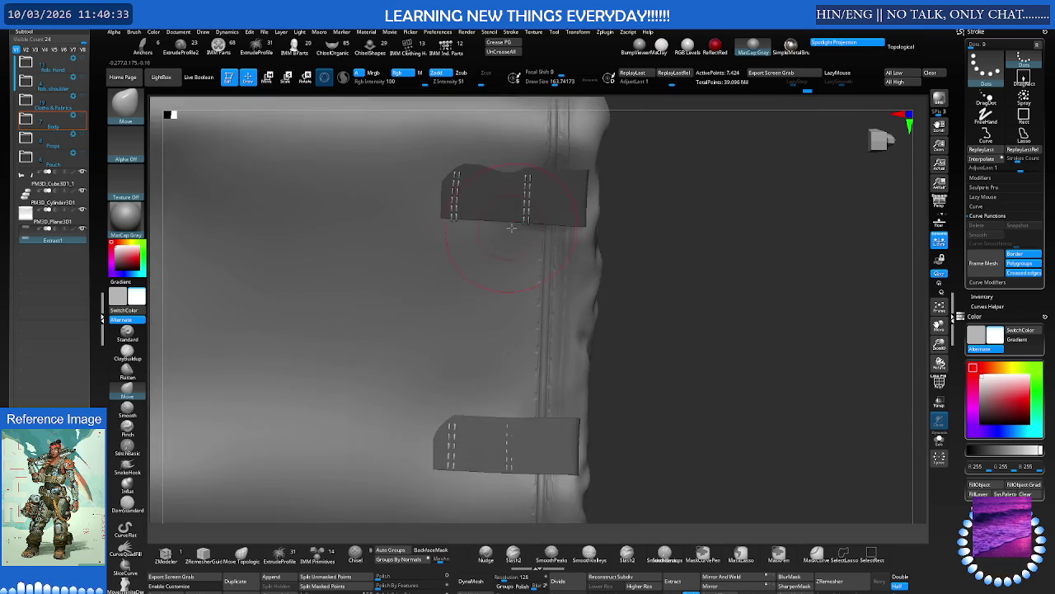
ctrl+drag(648, 236, 635, 230)
ctrl+drag(536, 196, 608, 212)
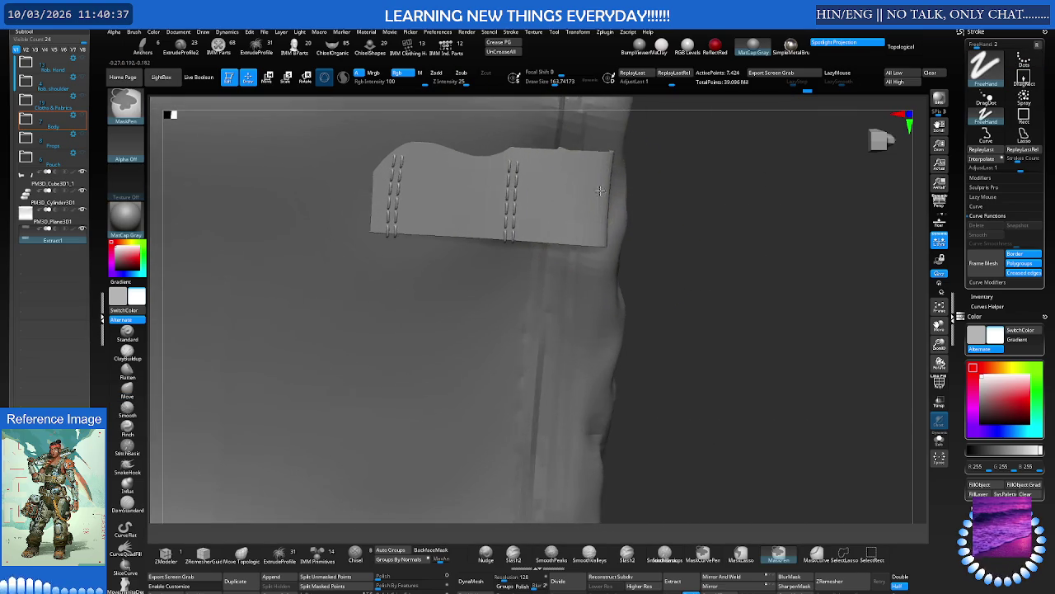
key(b)
key(m)
key(v)
right_drag(514, 189, 499, 195)
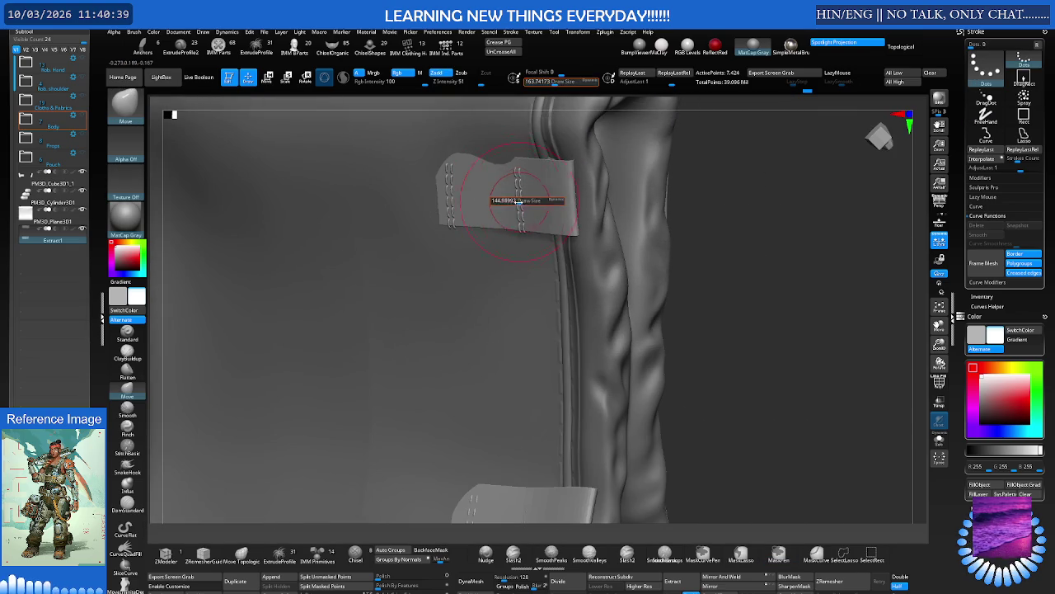
Hide the strap tab to inspect its stitch columns, then show it again
key(ctrl)
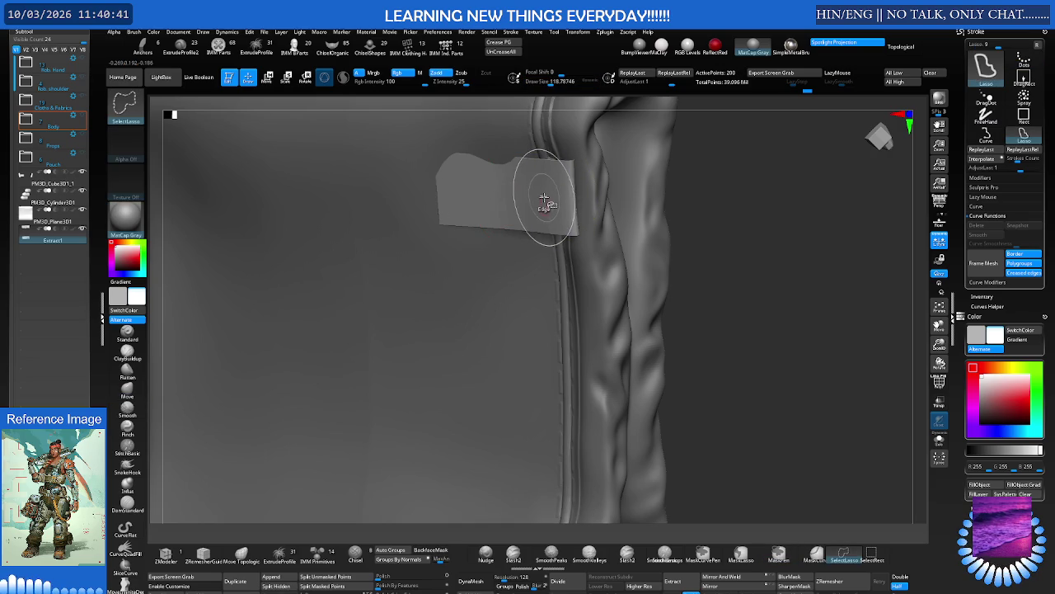
ctrl+alt+shift+click(546, 200)
right_drag(545, 198, 474, 181)
key(ctrl)
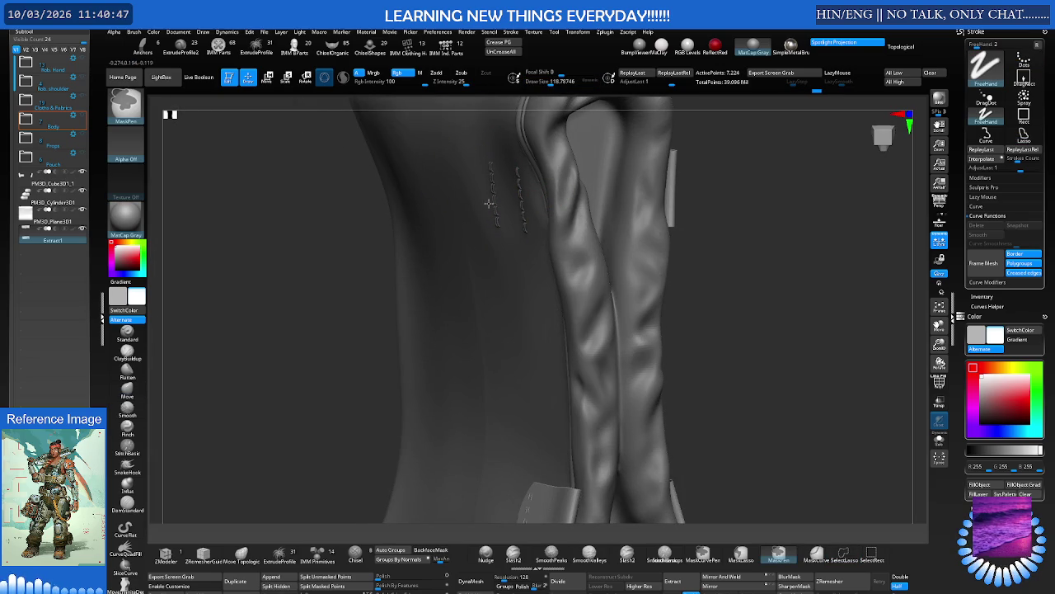
right_drag(513, 219, 726, 239)
key(ctrl)
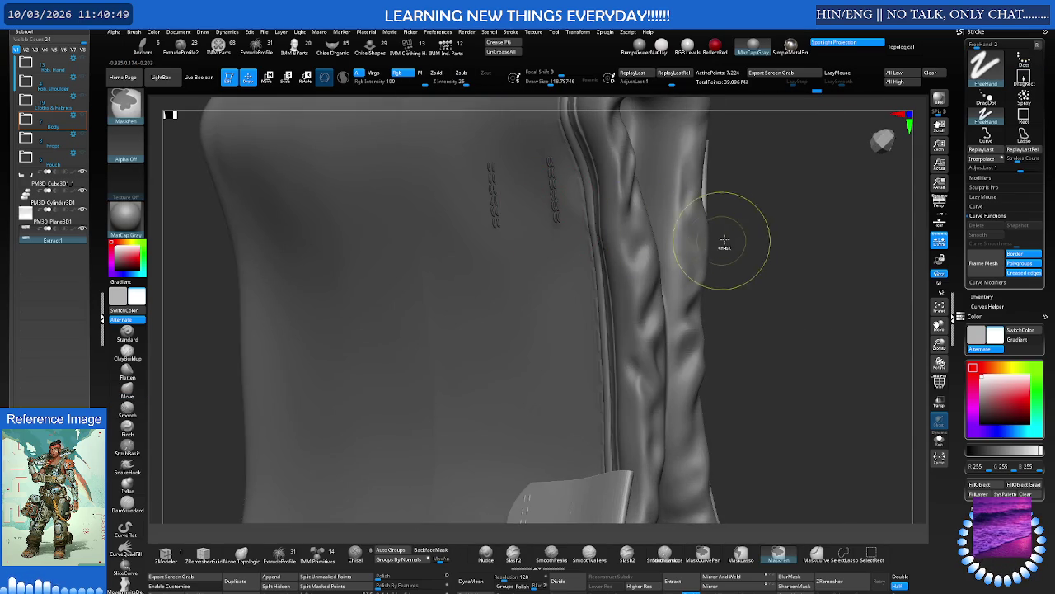
ctrl+shift+click(743, 240)
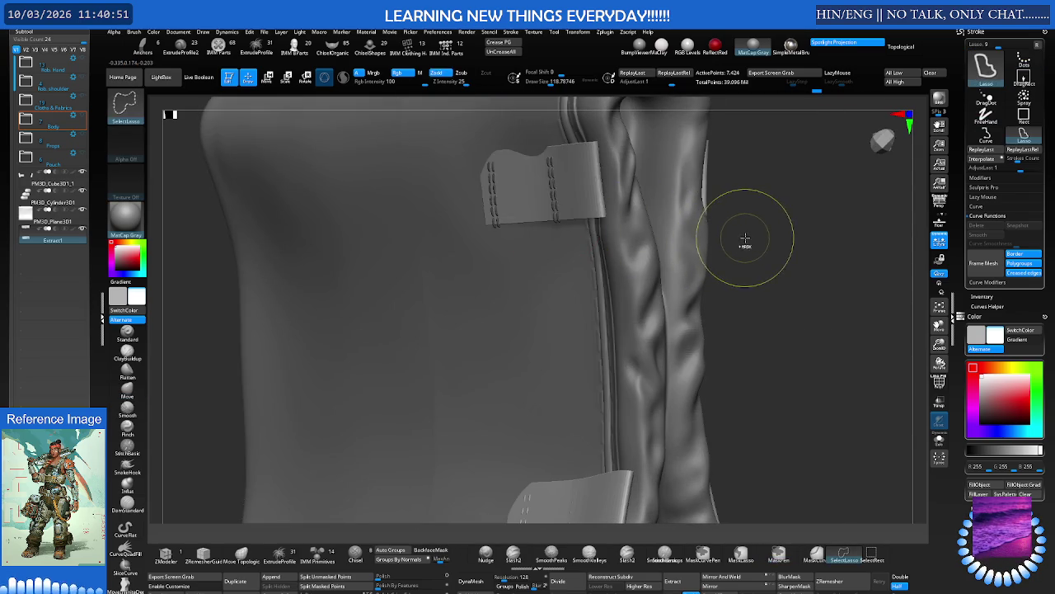
mouse_move(679, 219)
right_down()
mouse_move(632, 224)
mouse_move(676, 212)
mouse_move(550, 317)
mouse_move(549, 221)
mouse_move(577, 248)
mouse_move(623, 217)
mouse_move(504, 237)
mouse_move(591, 297)
right_up()
Nudge the stitched tab slightly along X and return to the Move brush
key(w)
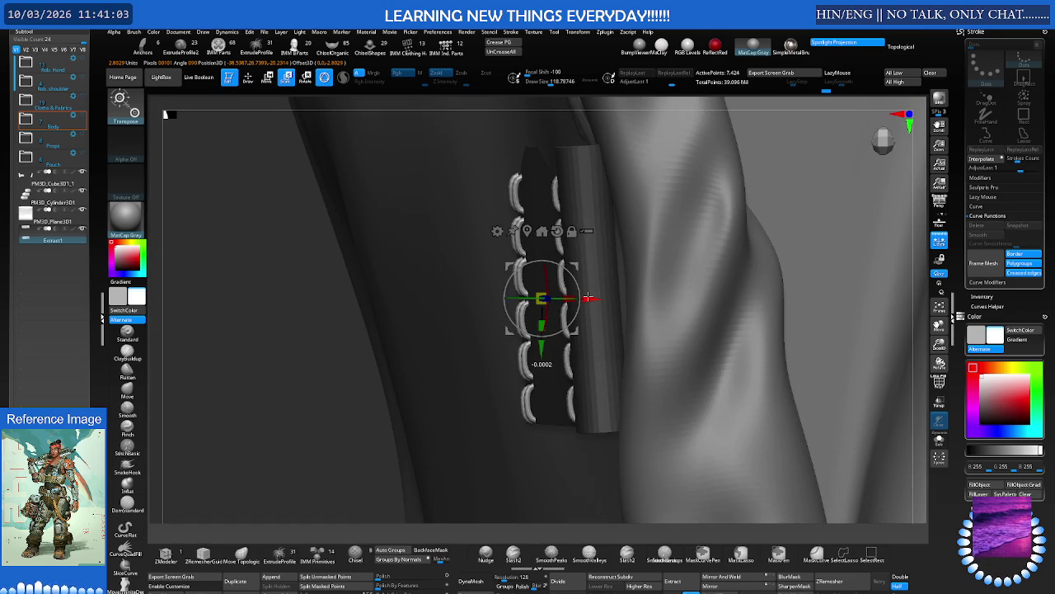
drag(590, 297, 594, 296)
key(f)
key(q)
key(b)
key(m)
key(v)
right_drag(590, 252, 575, 247)
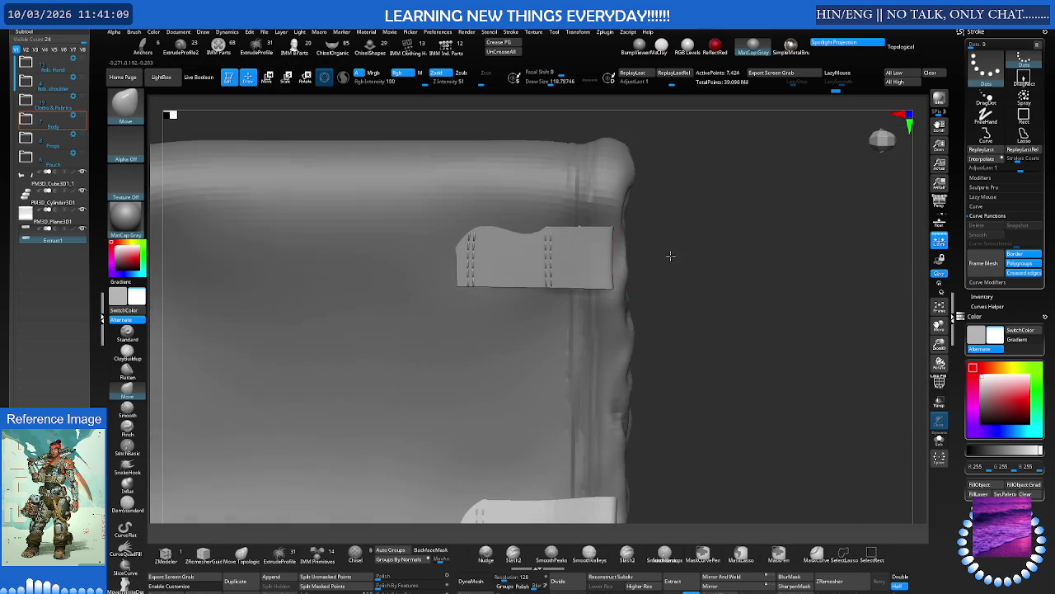
Invert the mask so only the tab's stitches are masked
key(f)
key(ctrl)
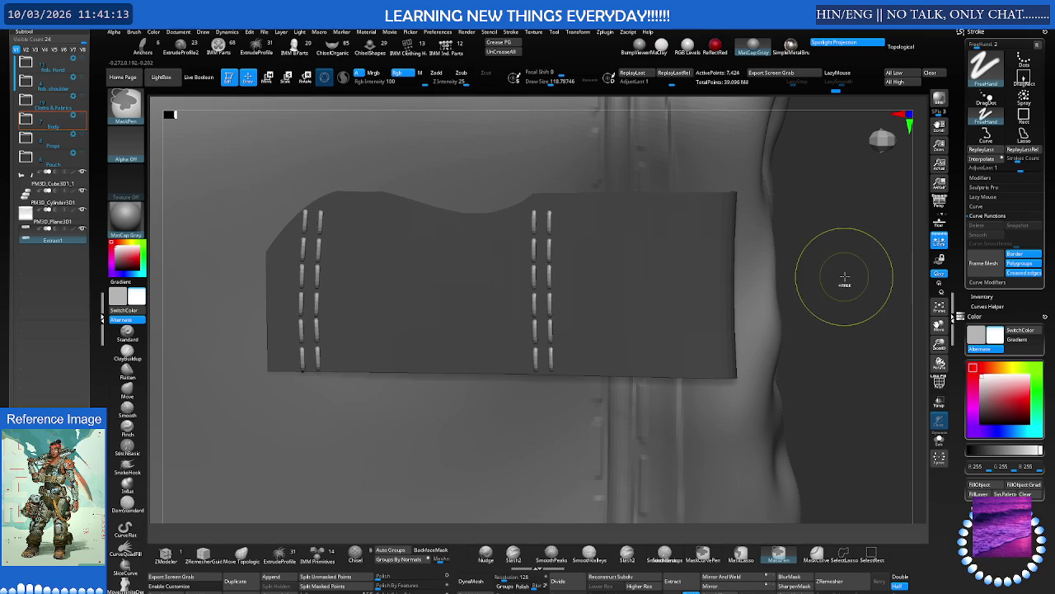
ctrl+click(799, 268)
key(shift+f)
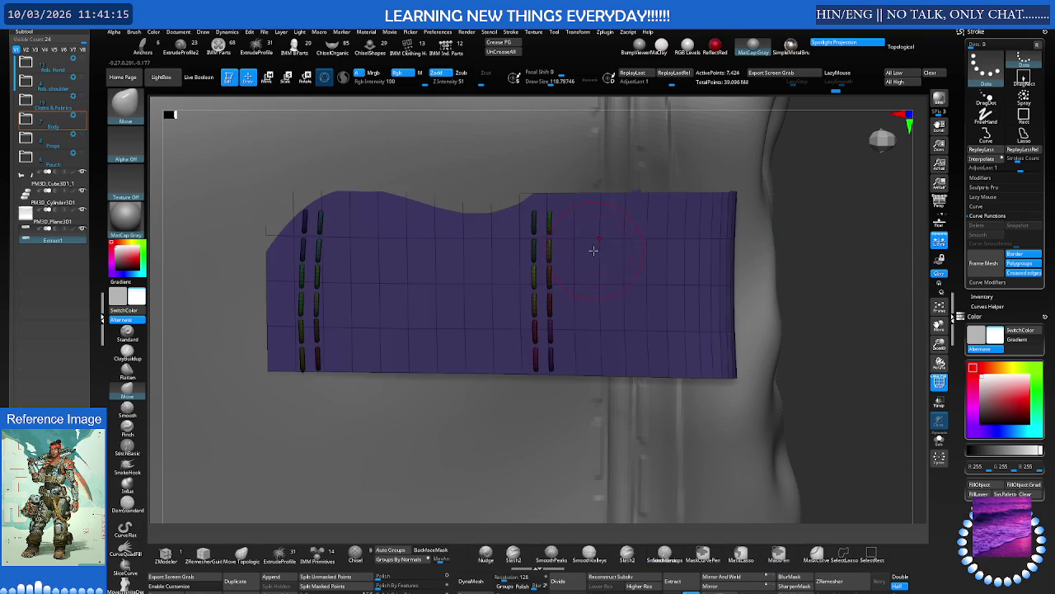
key(shift+f)
key(ctrl+z)
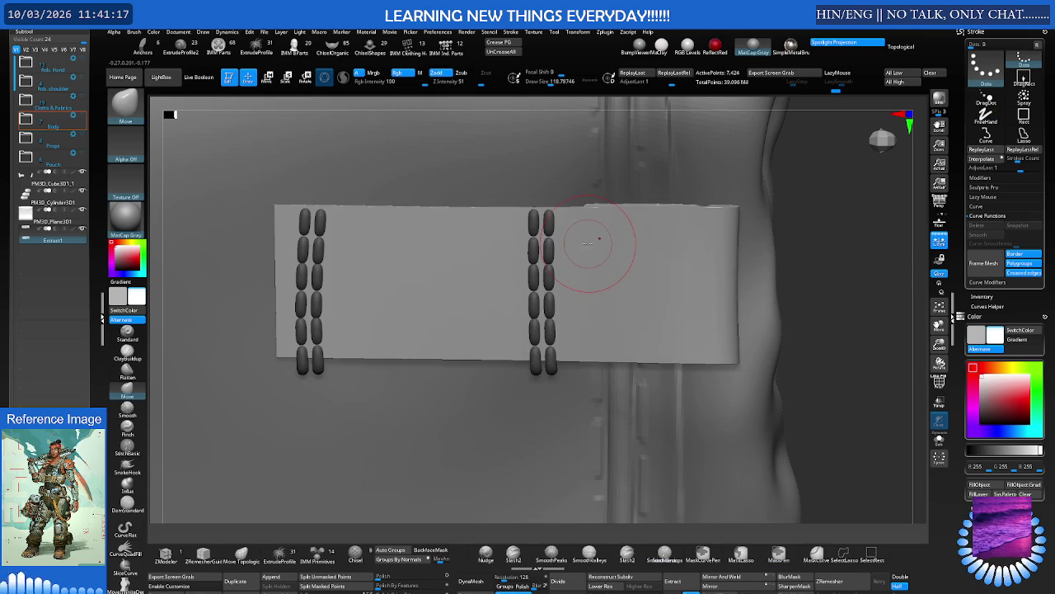
key(ctrl+z)
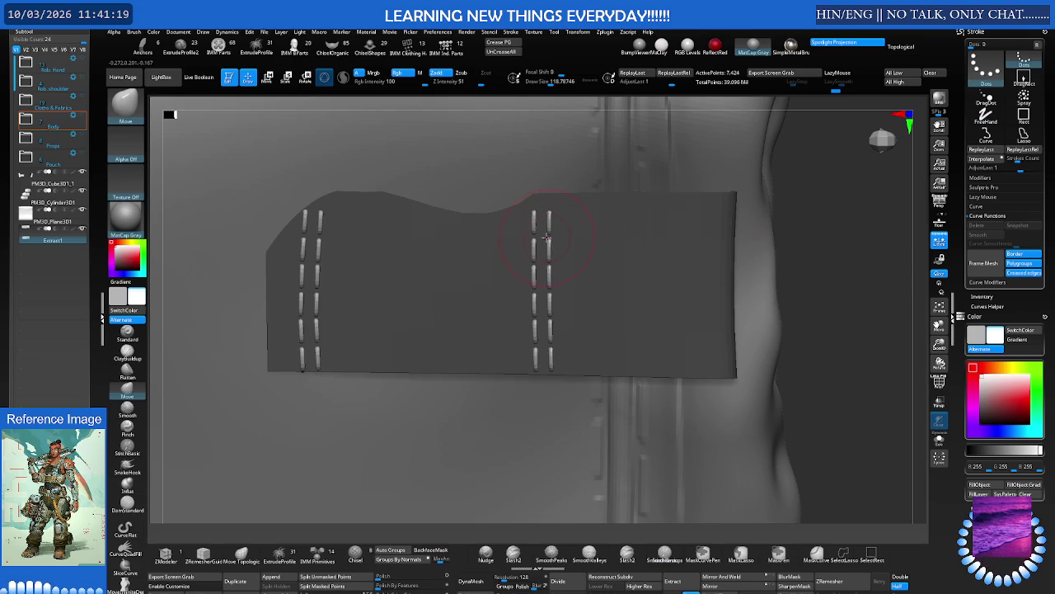
scroll(547, 238, up, 2)
scroll(549, 235, up, 2)
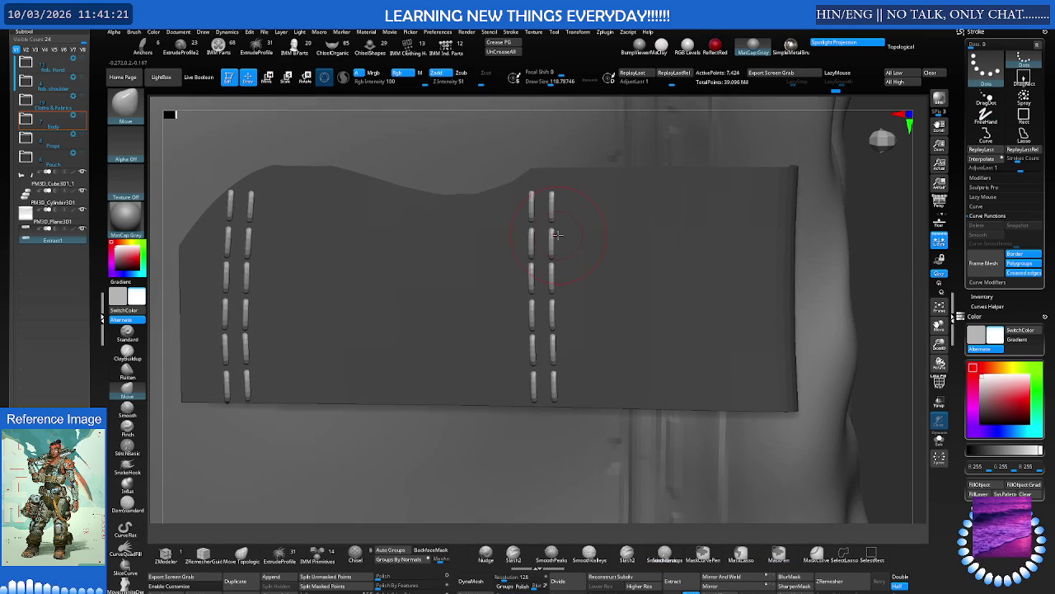
ctrl+click(849, 272)
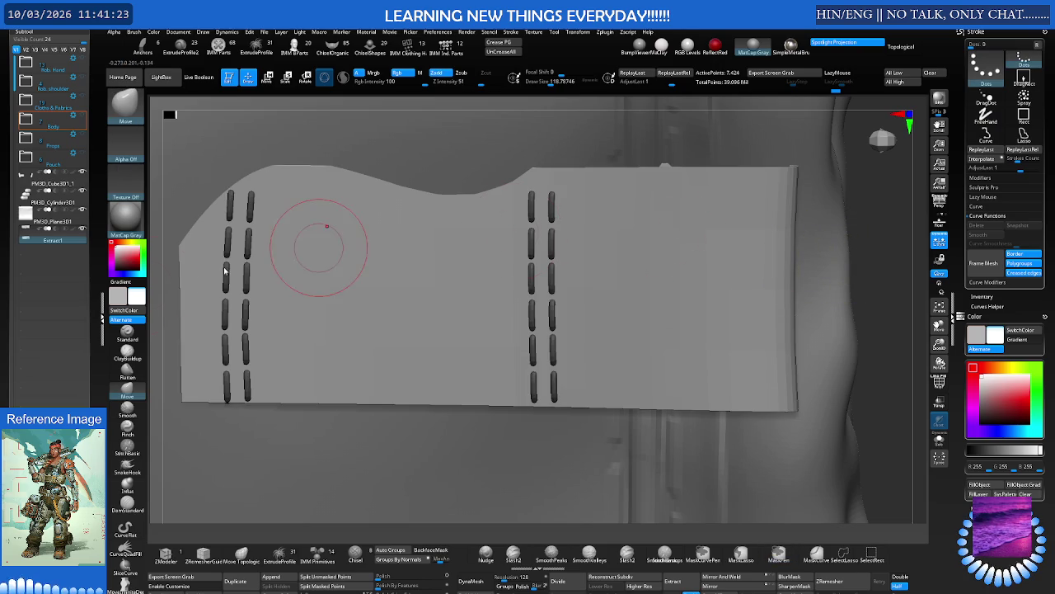
Pick the Standard brush and view the tab on the body from three-quarters
key(b)
key(s)
key(t)
ctrl+click(509, 236)
key(ctrl+z)
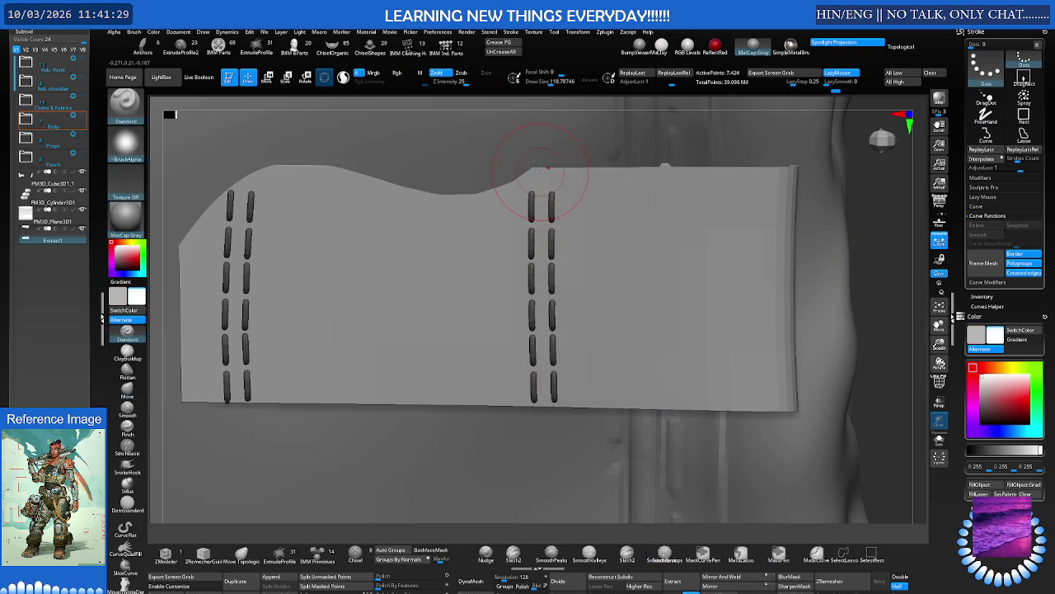
mouse_move(550, 341)
right_down()
mouse_move(572, 275)
mouse_move(515, 280)
mouse_move(531, 254)
mouse_move(574, 253)
mouse_move(459, 215)
right_up()
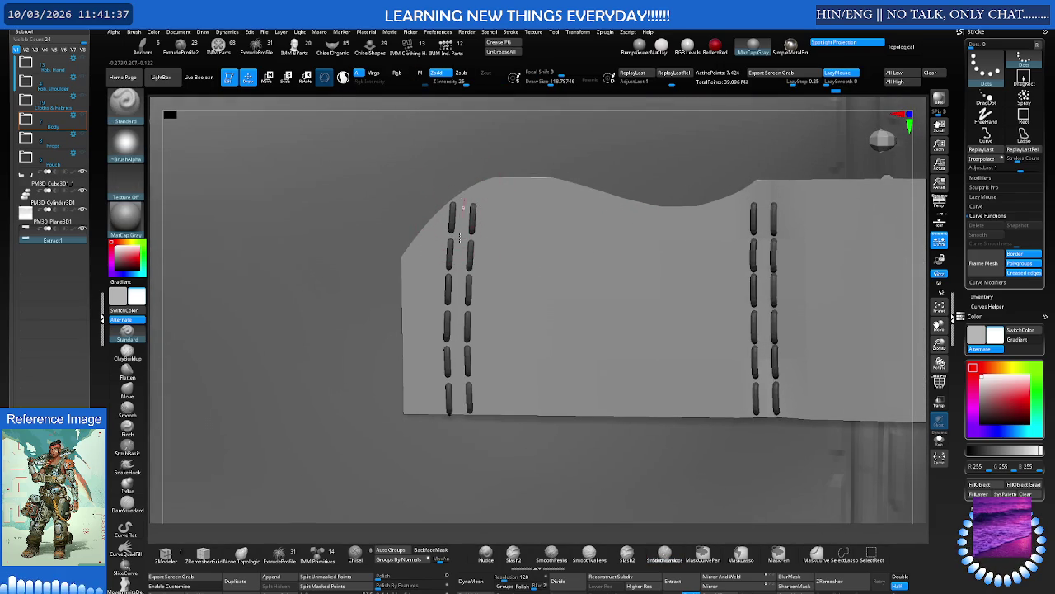
mouse_move(507, 271)
alt+right_down()
mouse_move(448, 264)
mouse_move(540, 262)
mouse_move(624, 283)
alt+right_up()
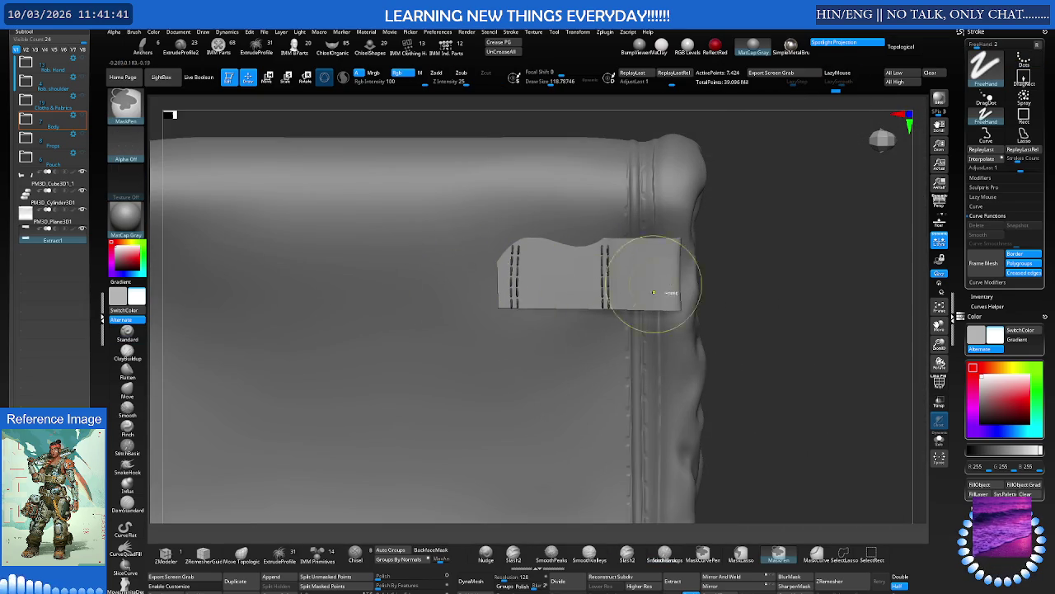
Isolate the two stitched strap patches and split them off the pouch into a new Extract2_1 subtool
right_drag(753, 275, 565, 271)
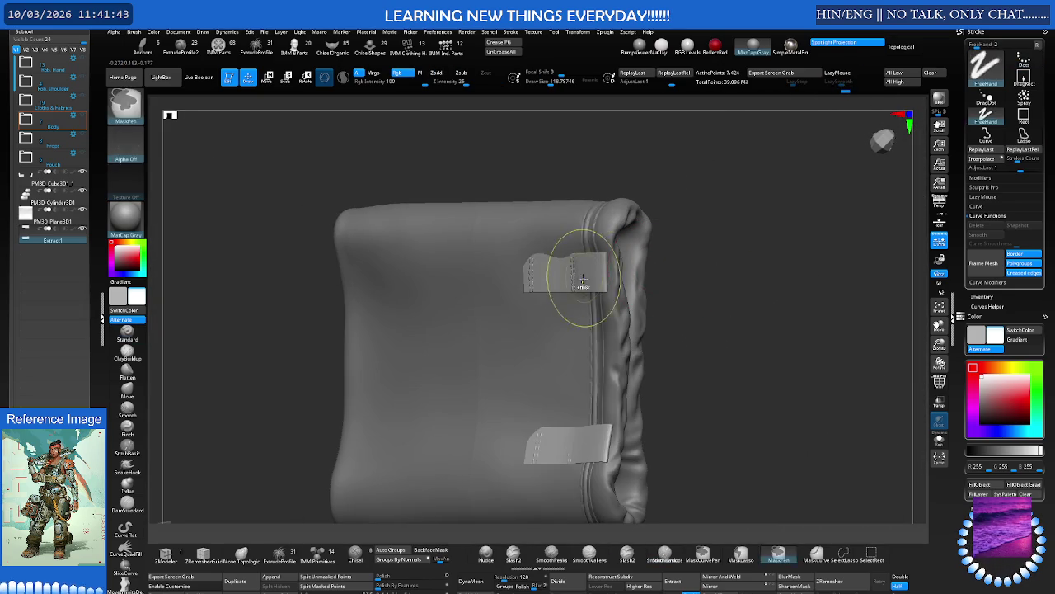
ctrl+alt+shift+click(565, 276)
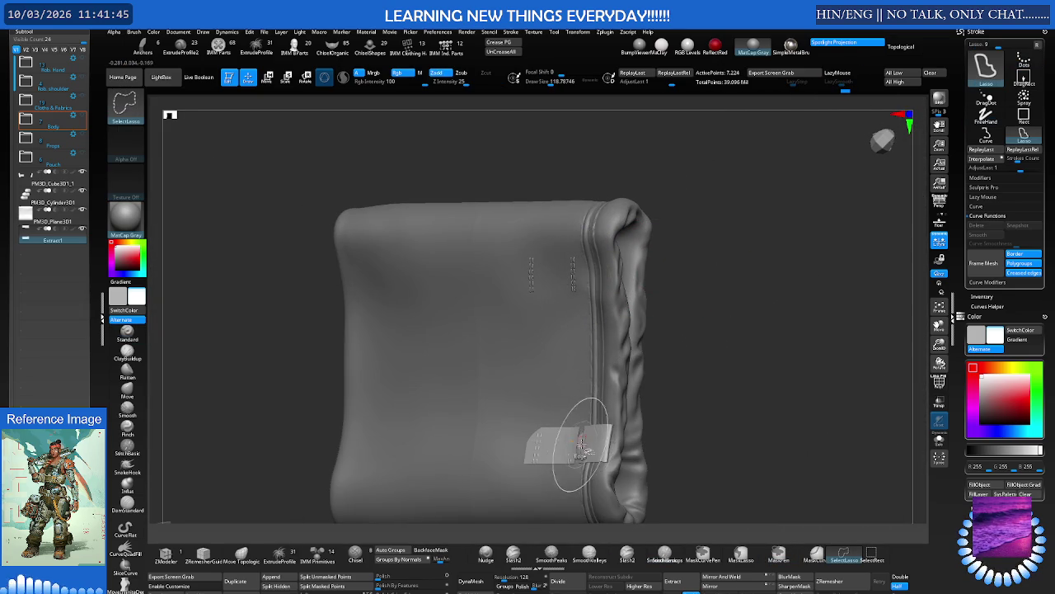
ctrl+alt+shift+click(592, 433)
right_drag(589, 448, 662, 280)
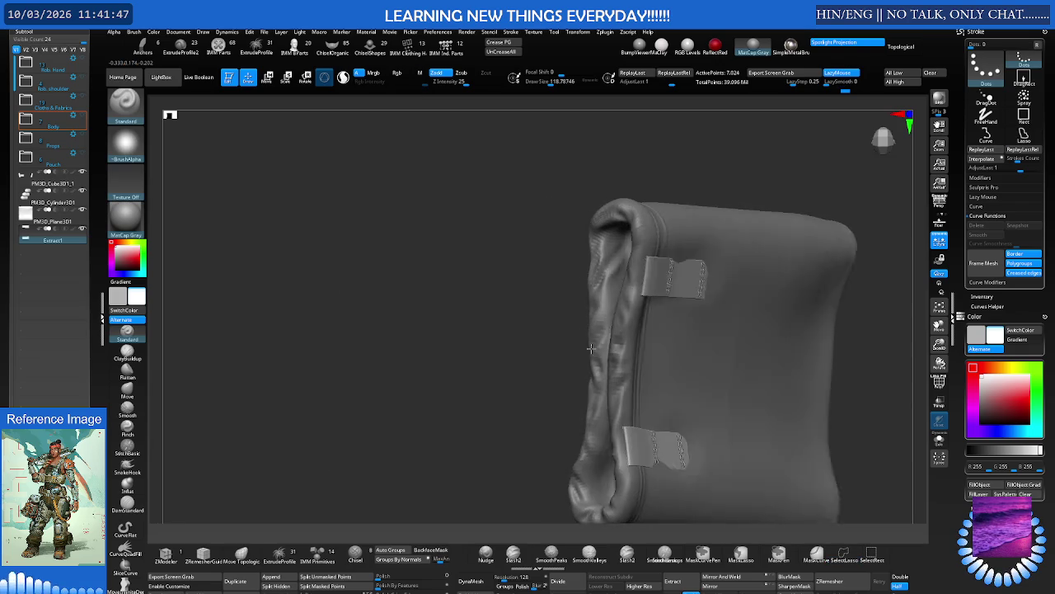
ctrl+alt+shift+click(662, 280)
ctrl+alt+shift+click(631, 424)
right_drag(632, 424, 524, 255)
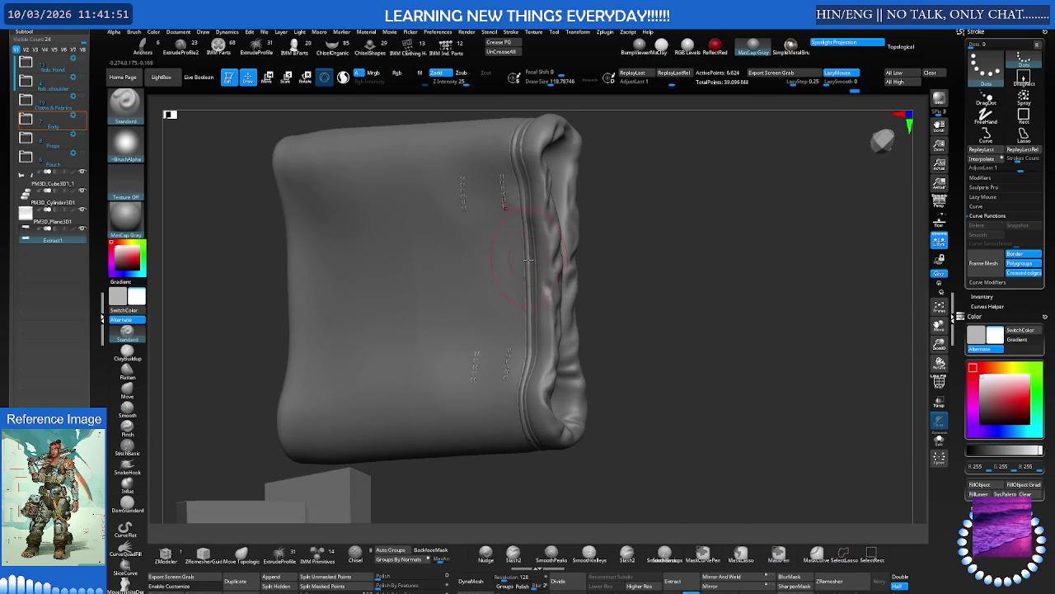
ctrl+right_drag(489, 349, 516, 363)
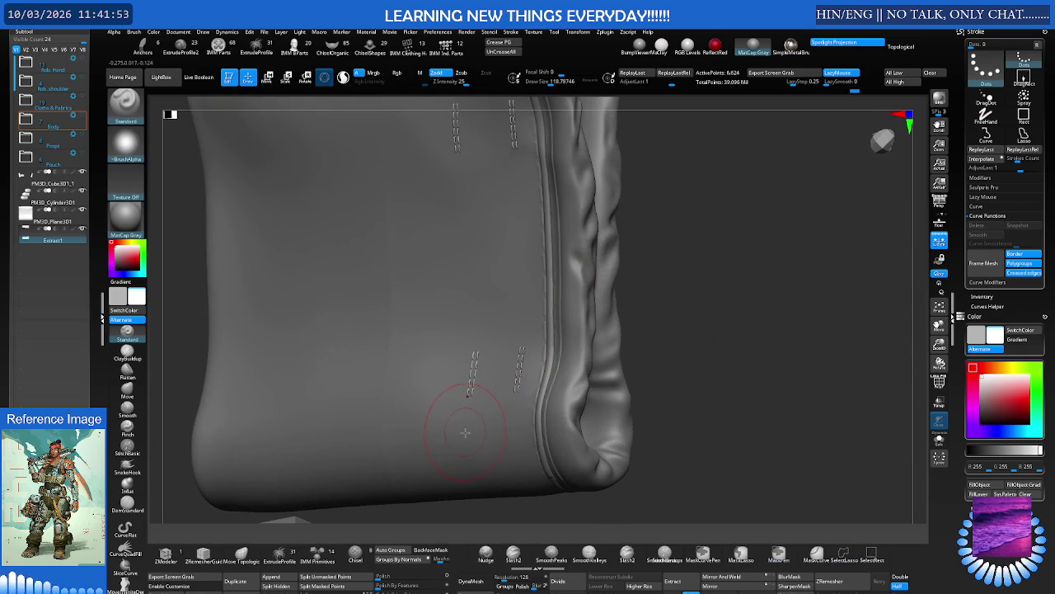
ctrl+shift+click(667, 436)
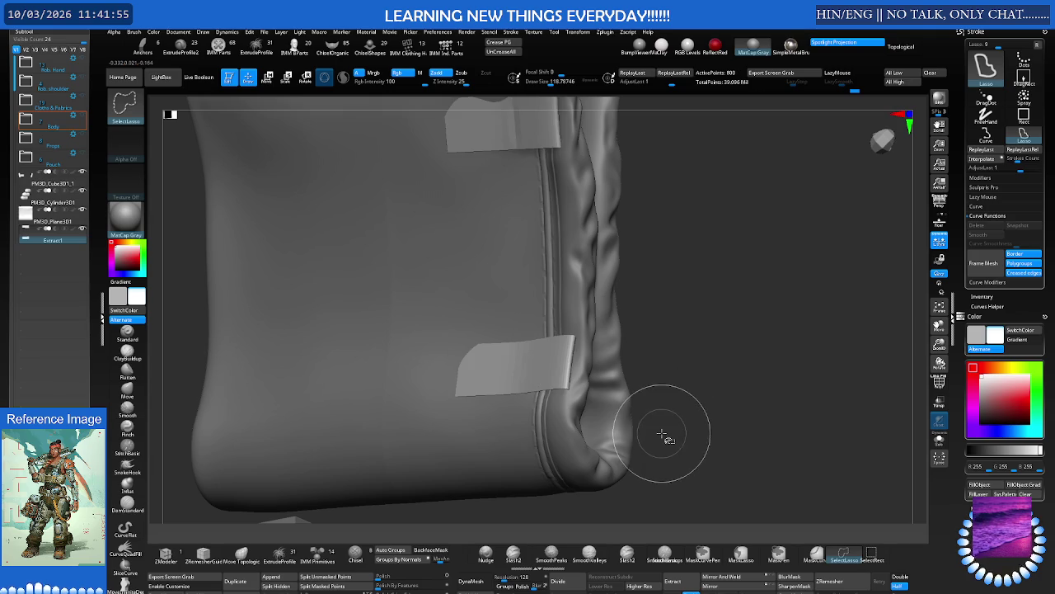
mouse_move(667, 436)
right_down()
mouse_move(572, 420)
mouse_move(324, 494)
right_up()
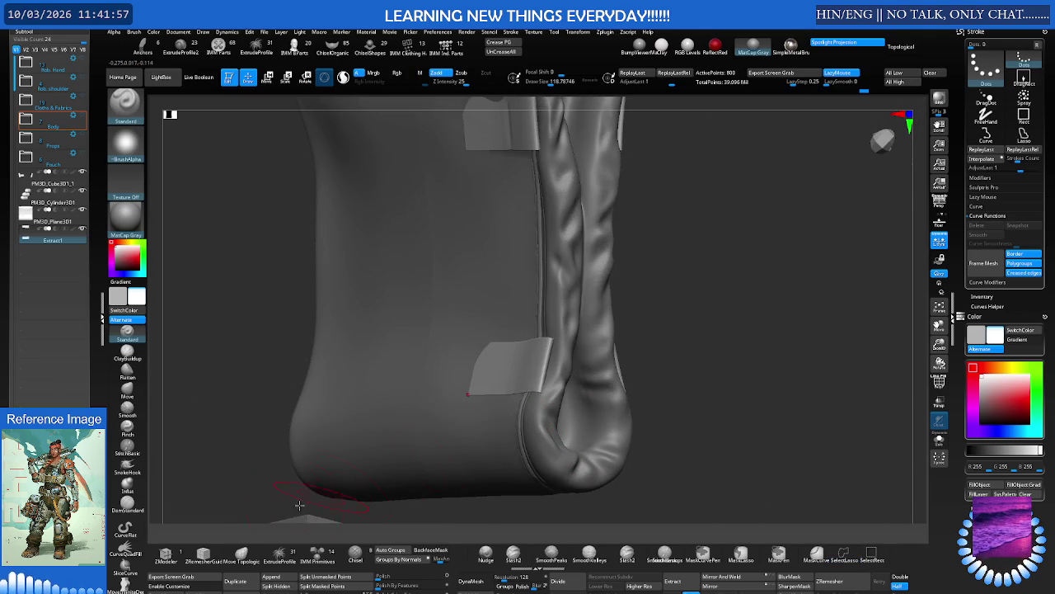
click(276, 586)
shift+right_drag(371, 478, 564, 266)
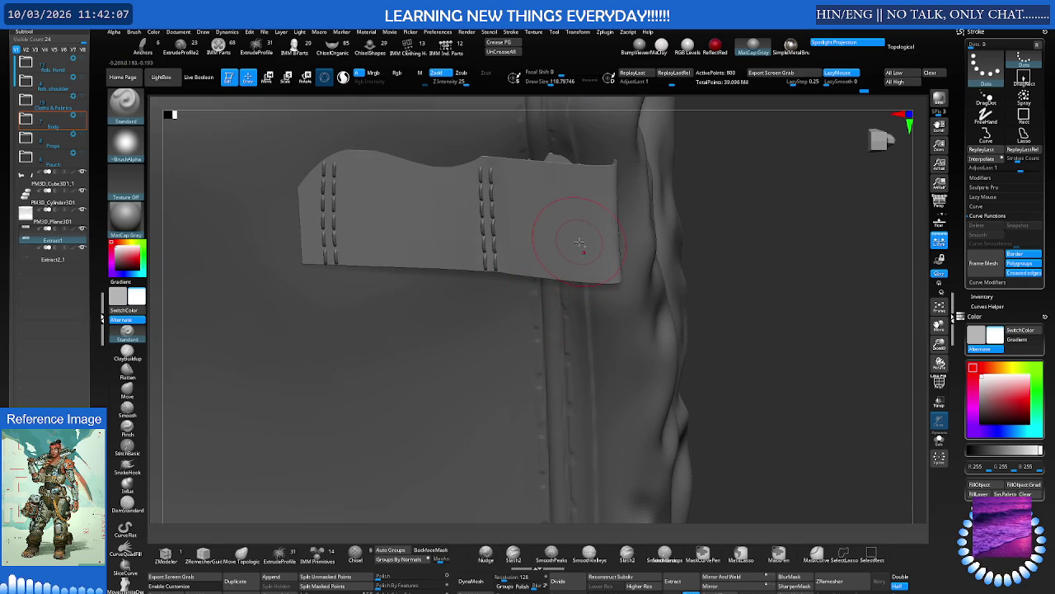
Solo the extracted patch pieces to check them from the front, then show the full model again
mouse_move(581, 246)
right_down()
mouse_move(471, 288)
mouse_move(499, 262)
mouse_move(546, 401)
right_up()
key(alt+s)
right_drag(504, 543, 539, 426)
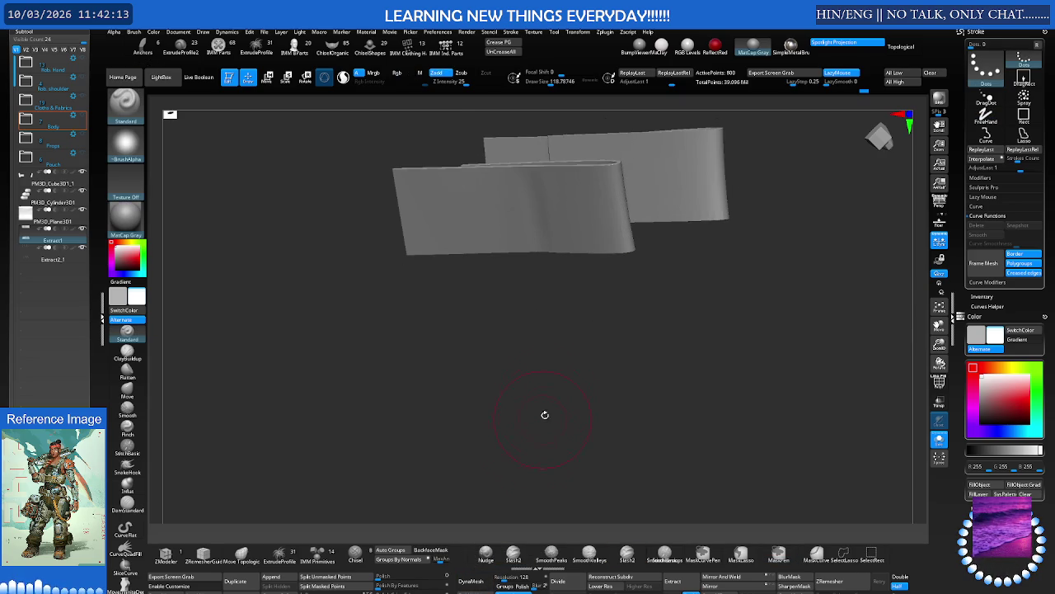
mouse_move(564, 388)
shift+right_down()
mouse_move(578, 349)
mouse_move(539, 299)
mouse_move(501, 294)
mouse_move(563, 341)
shift+right_up()
key(alt+s)
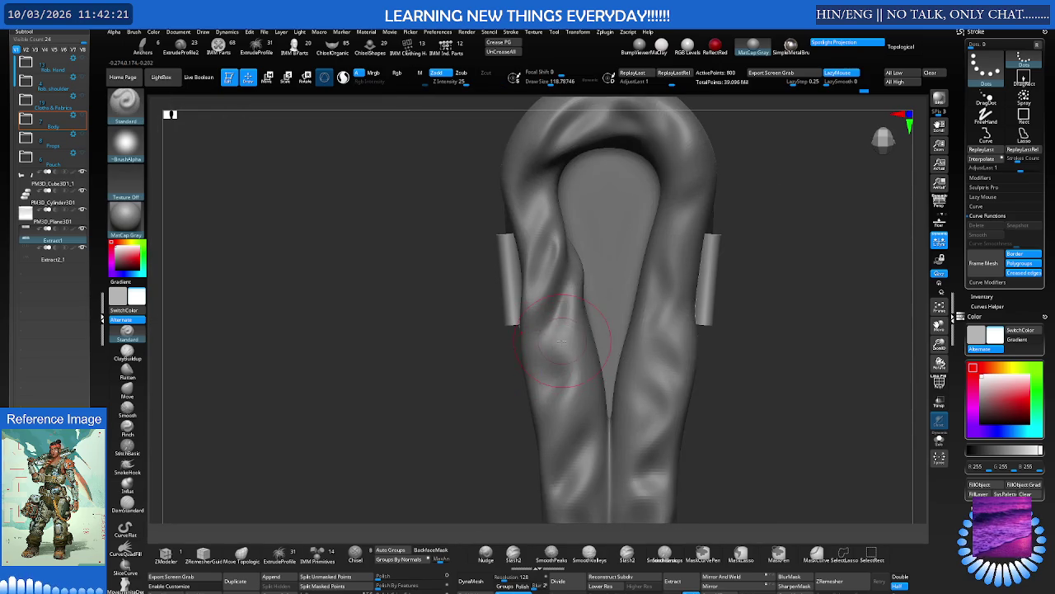
With the Move brush on PM3D_Plane3D1, bend the strap tab over the pouch's top edge, undoing one stroke
key(b)
key(m)
key(v)
mouse_move(467, 294)
right_down()
mouse_move(507, 318)
mouse_move(542, 278)
mouse_move(561, 290)
right_up()
key(s)
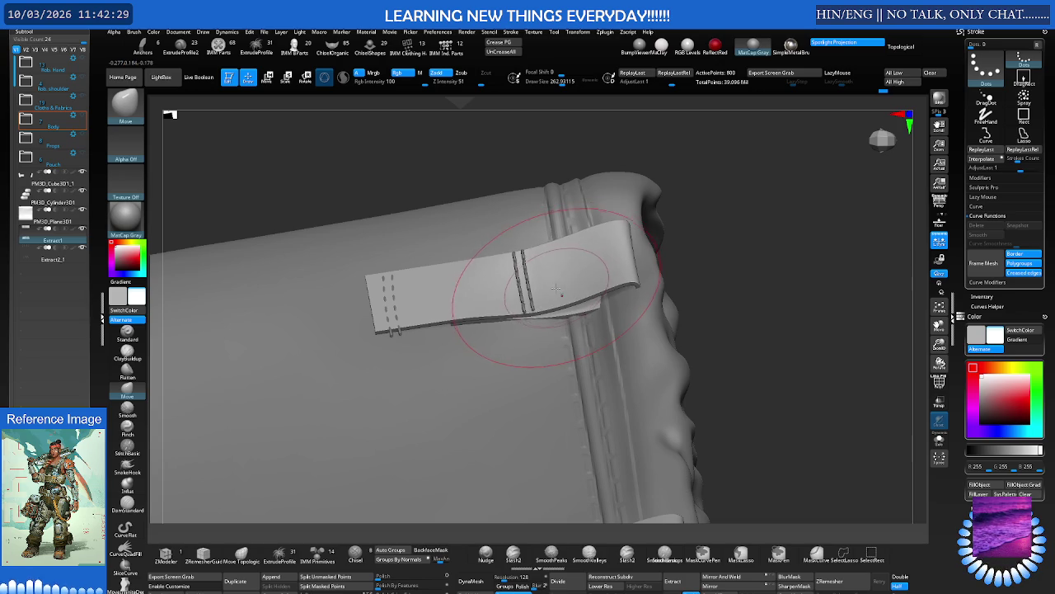
mouse_move(559, 279)
right_down()
mouse_move(559, 308)
mouse_move(617, 335)
mouse_move(596, 272)
mouse_move(607, 290)
mouse_move(610, 256)
mouse_move(599, 260)
right_up()
alt+click(577, 318)
key(ctrl+z)
click(685, 266)
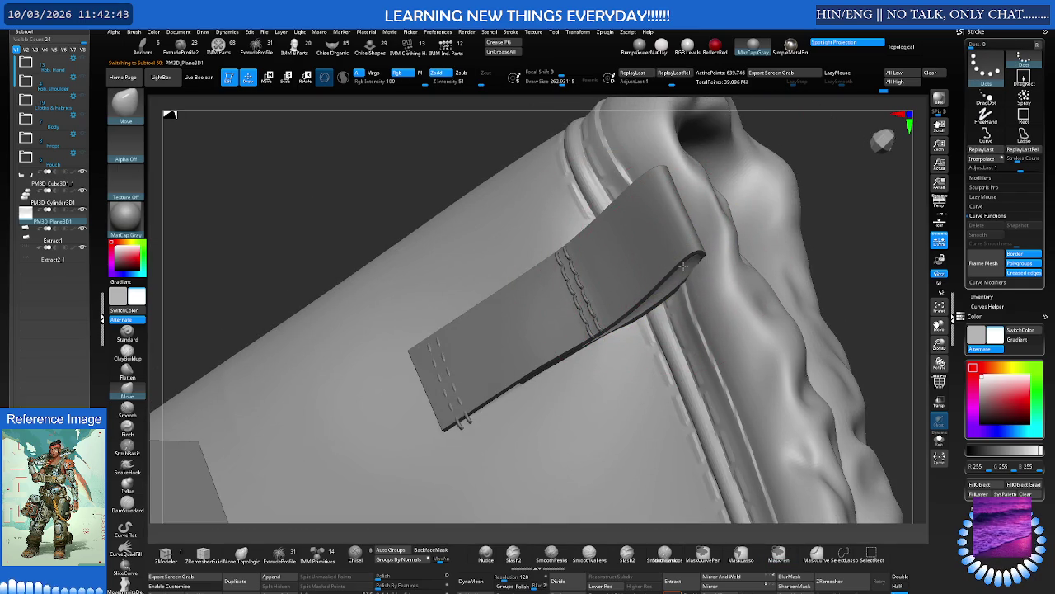
Shrink the brush and reshape the strap's fold with masking and polygroup smoothing so it hugs the edge
mouse_move(684, 266)
right_down()
mouse_move(582, 280)
mouse_move(565, 259)
mouse_move(515, 277)
mouse_move(530, 354)
right_up()
right_drag(601, 329, 636, 370)
mouse_move(653, 328)
right_down()
mouse_move(655, 272)
mouse_move(655, 347)
mouse_move(653, 327)
mouse_move(658, 335)
right_up()
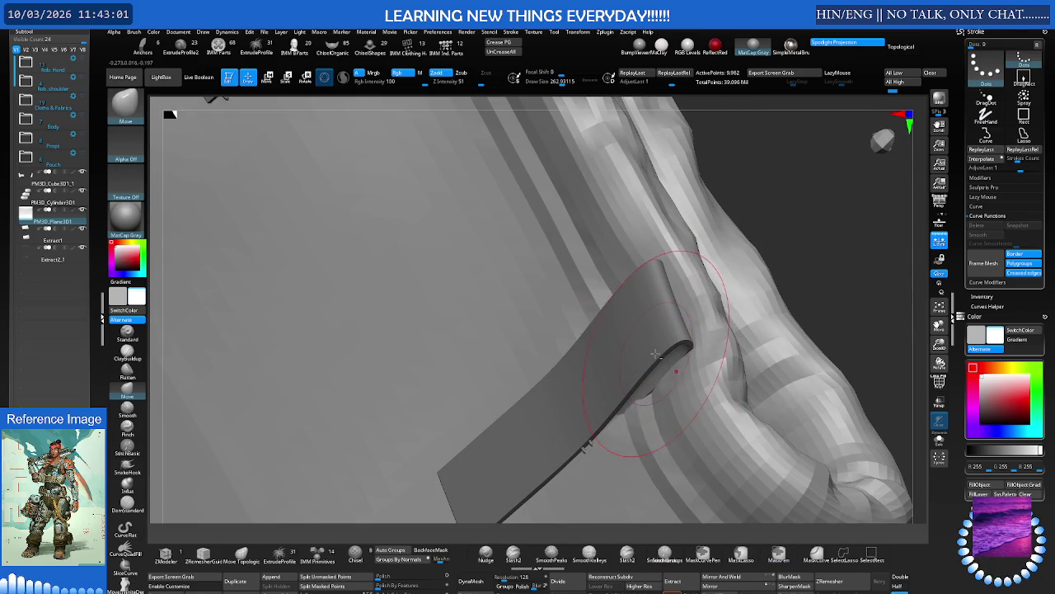
mouse_move(658, 351)
right_down()
mouse_move(663, 336)
mouse_move(697, 334)
right_up()
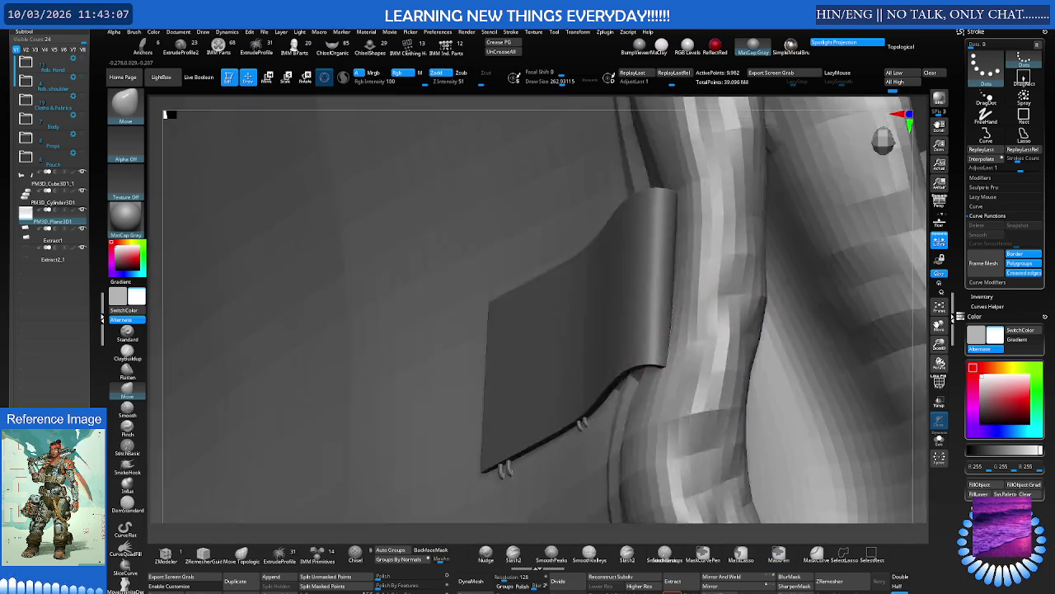
right_drag(691, 272, 670, 353)
key(s)
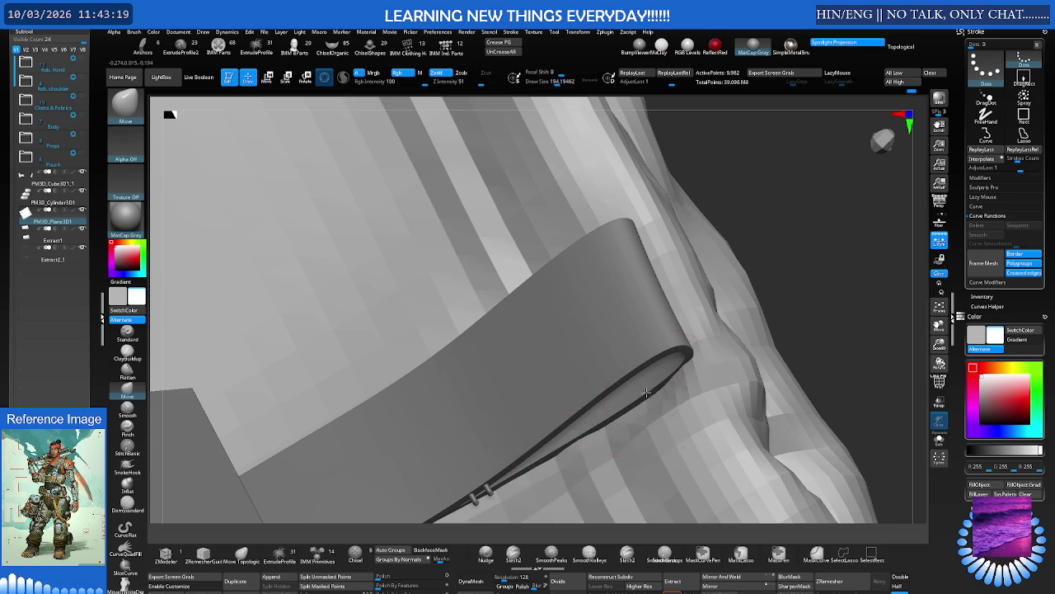
right_drag(647, 393, 625, 349)
key(ctrl)
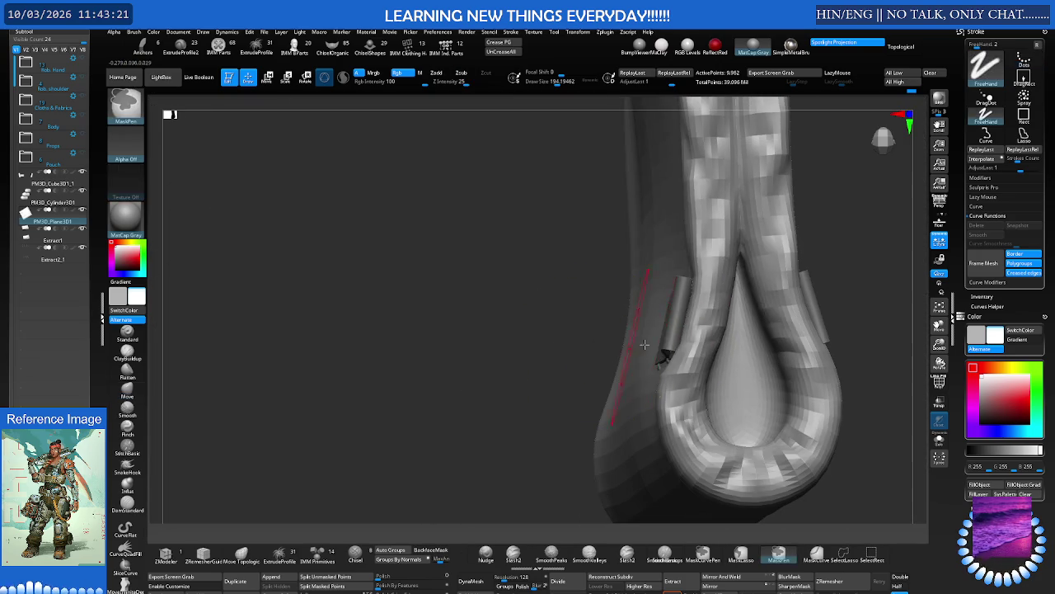
key(shift)
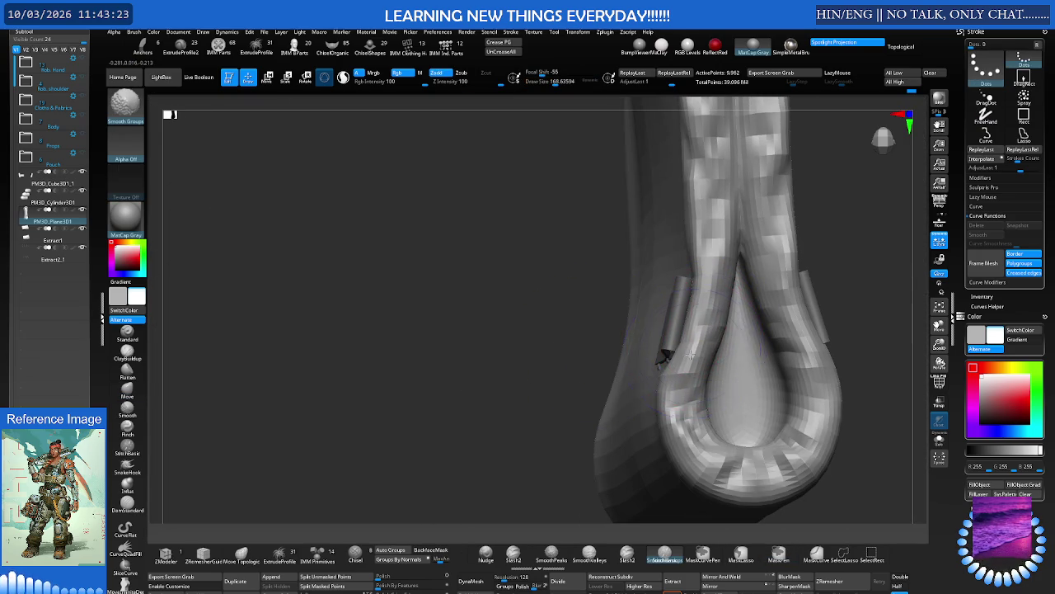
mouse_move(691, 355)
right_down()
mouse_move(707, 326)
mouse_move(687, 337)
mouse_move(499, 329)
mouse_move(569, 313)
mouse_move(512, 308)
right_up()
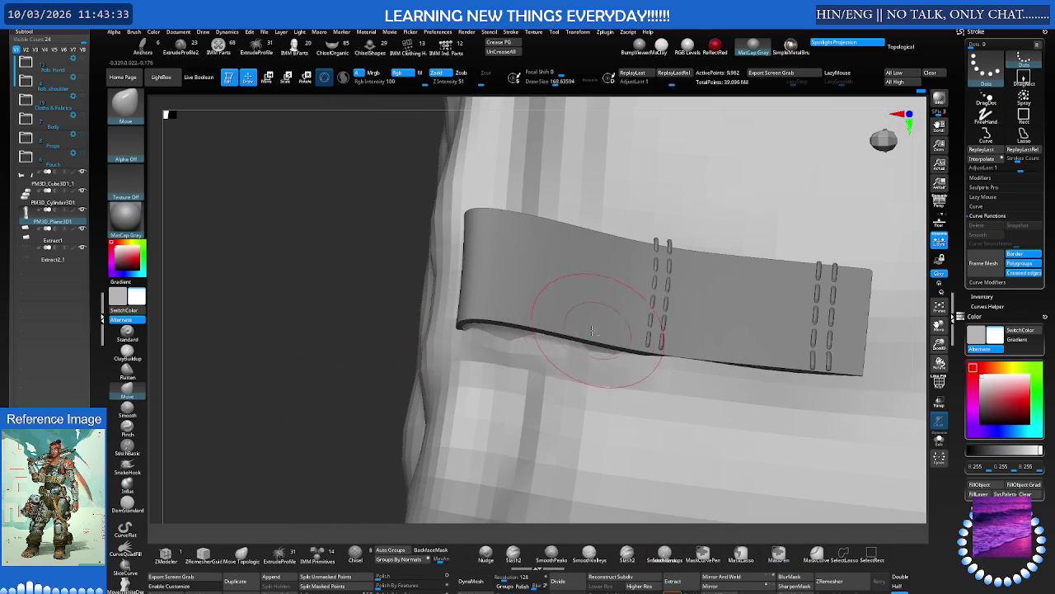
Pull the strap's left end down and curl its top edge upward over the pouch edge
drag(460, 322, 458, 328)
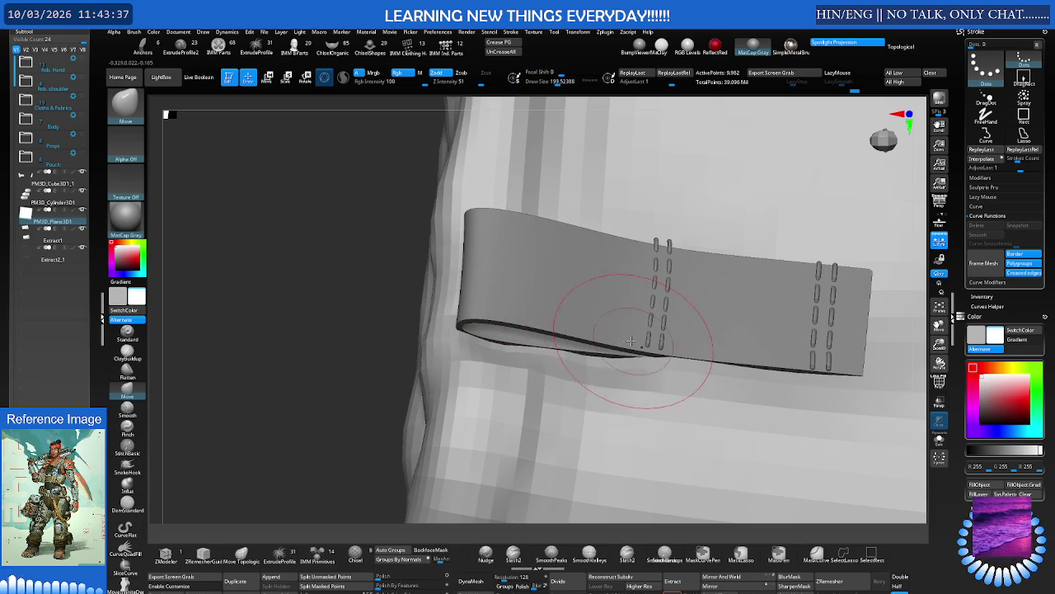
right_drag(498, 323, 513, 275)
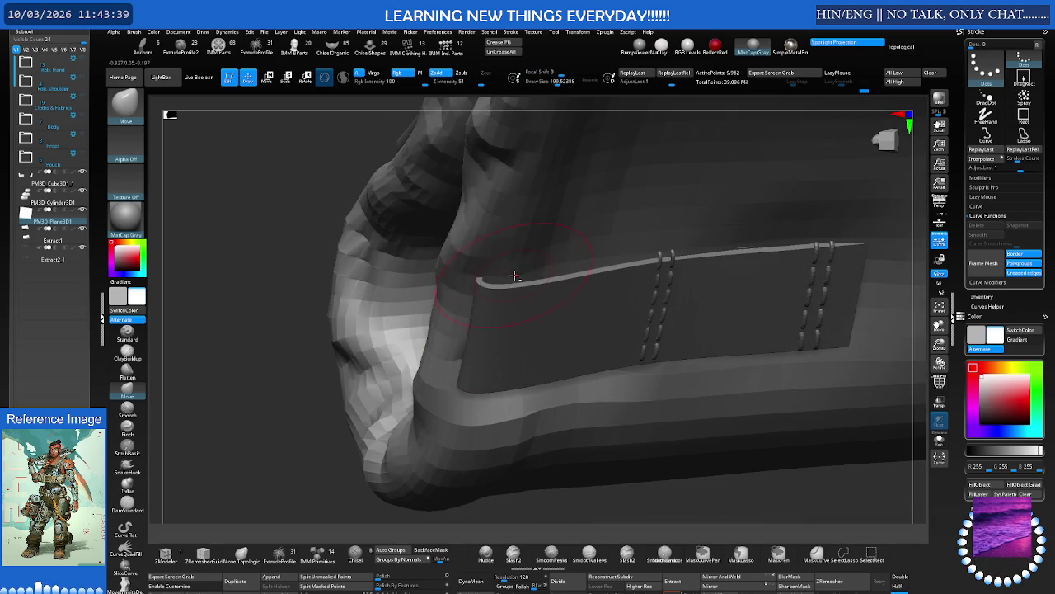
drag(546, 292, 526, 259)
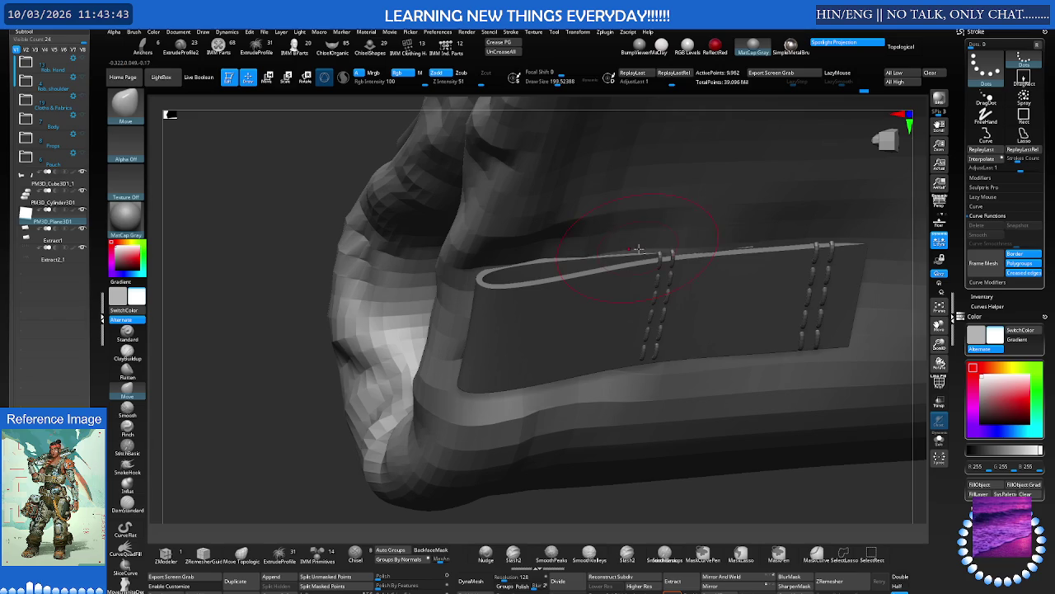
mouse_move(654, 259)
right_down()
mouse_move(565, 246)
mouse_move(607, 264)
right_up()
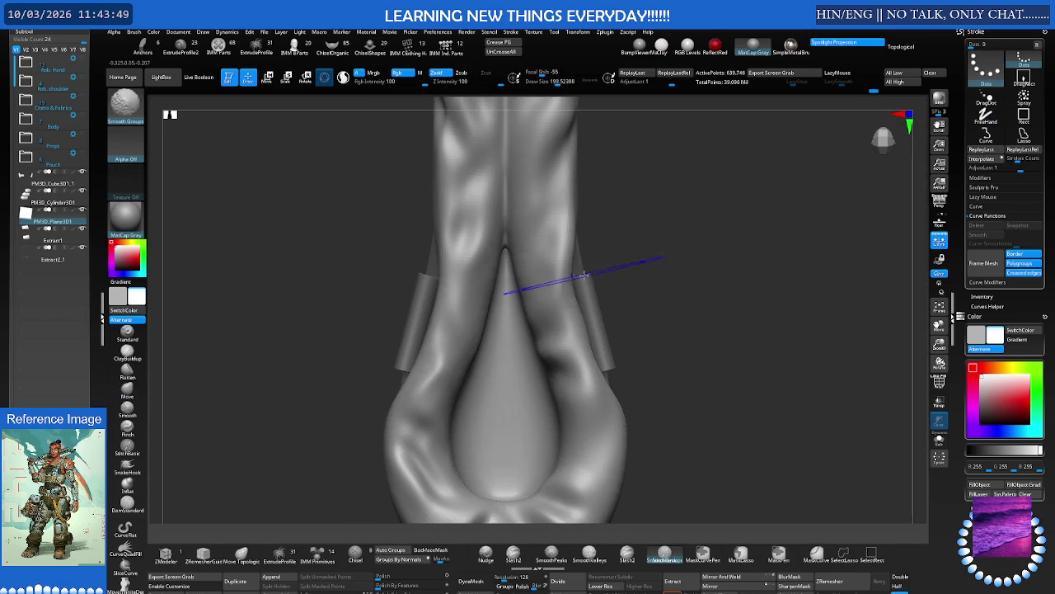
right_drag(563, 293, 572, 348)
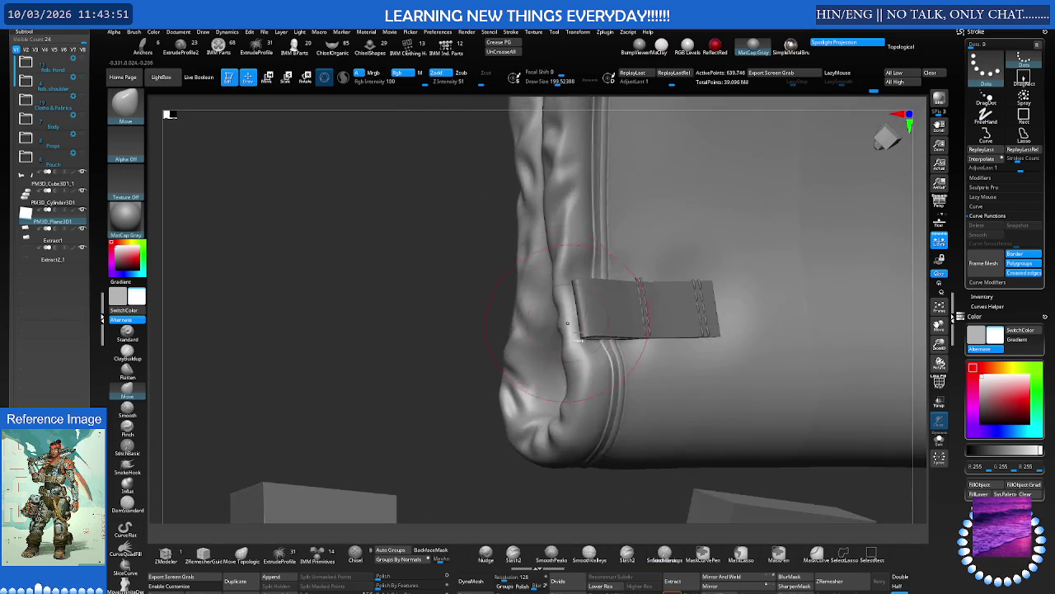
Return to the Move brush and smooth the strap loop, checking its rounded end from several angles
key(b)
key(m)
key(v)
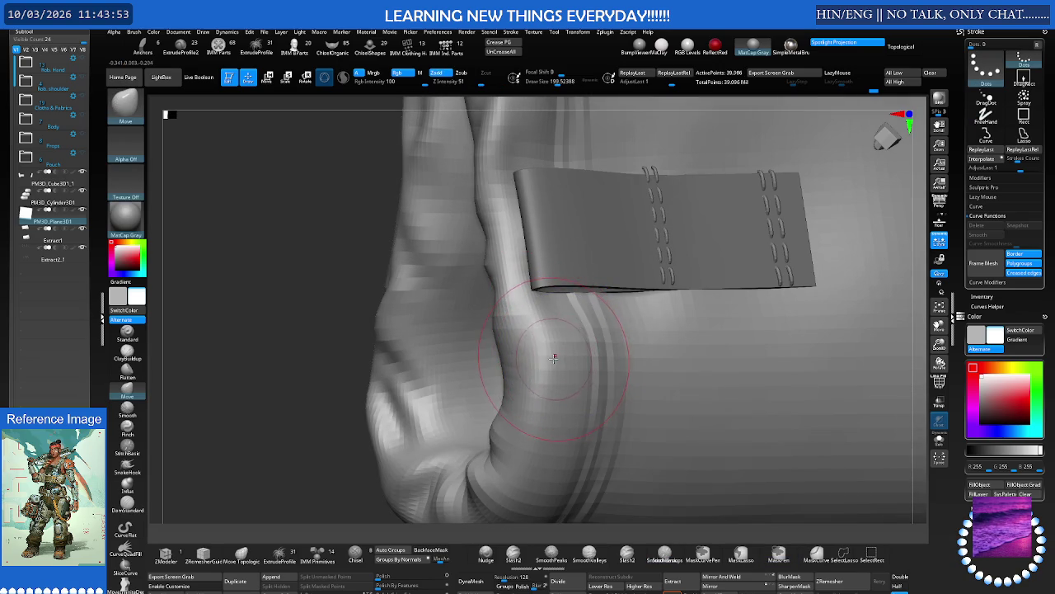
mouse_move(553, 356)
right_down()
mouse_move(277, 361)
mouse_move(392, 372)
mouse_move(427, 406)
mouse_move(395, 351)
right_up()
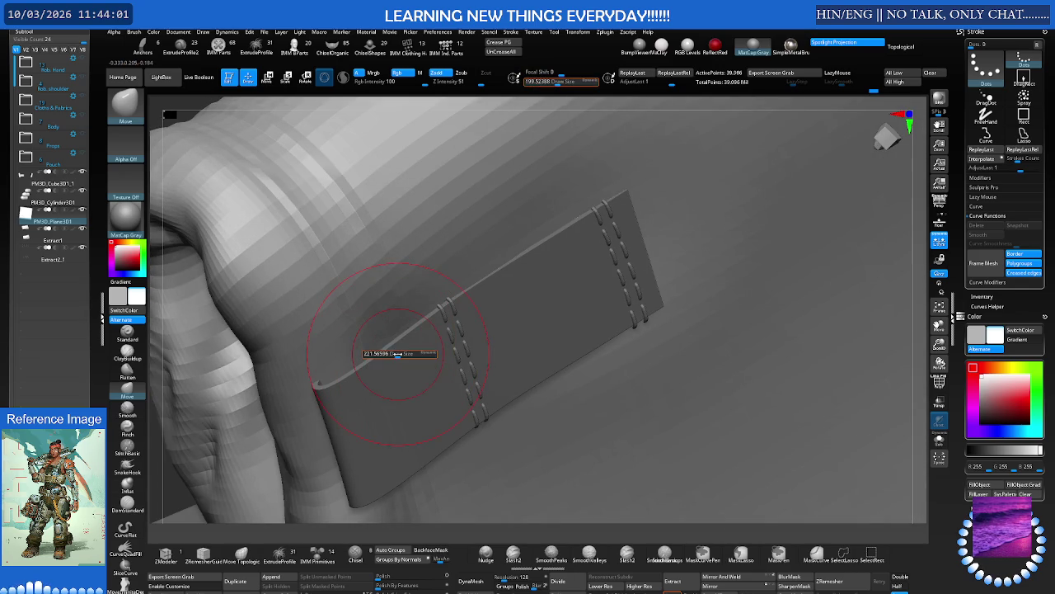
key(shift)
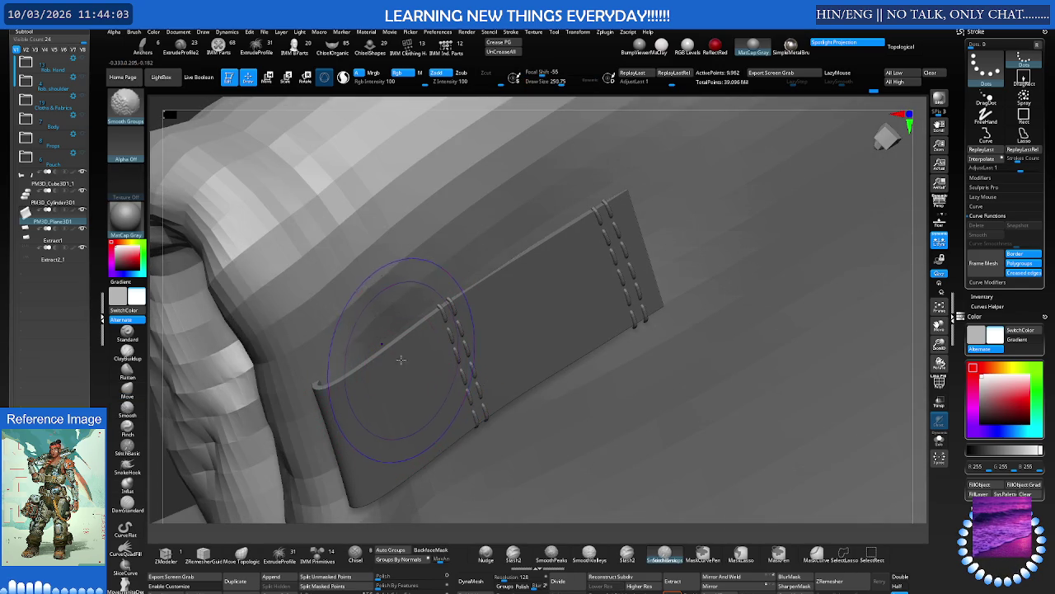
right_drag(402, 360, 402, 370)
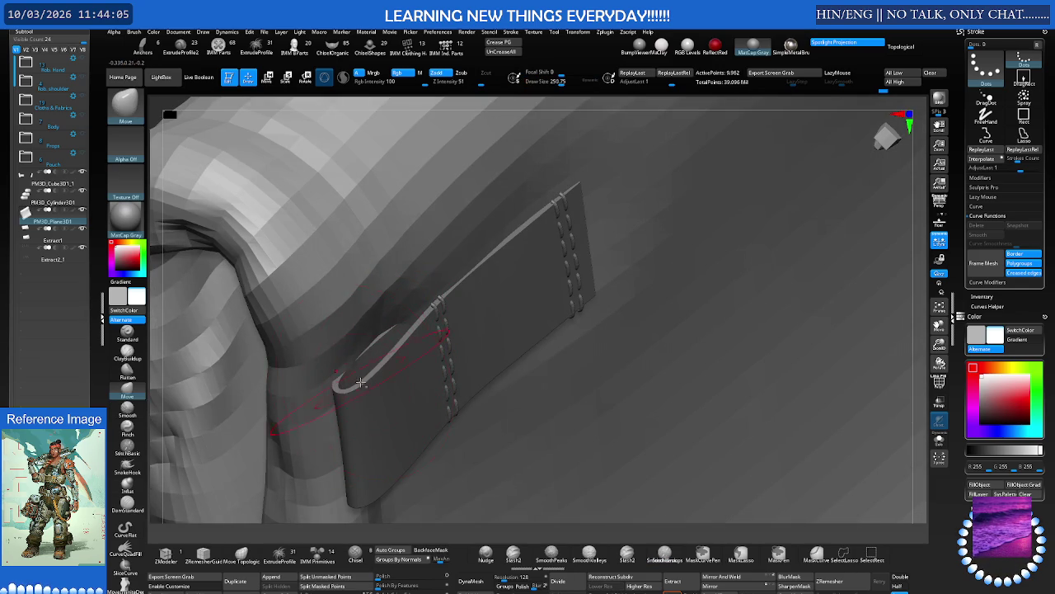
right_drag(462, 298, 382, 305)
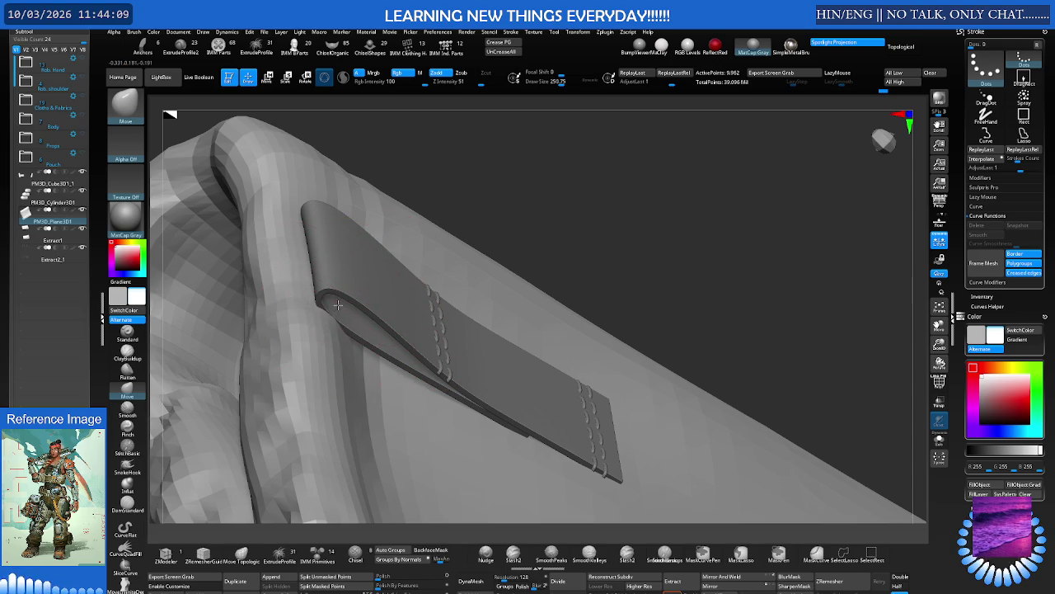
mouse_move(329, 304)
right_down()
mouse_move(435, 295)
mouse_move(385, 286)
mouse_move(471, 330)
mouse_move(449, 301)
mouse_move(436, 328)
mouse_move(442, 283)
mouse_move(420, 295)
right_up()
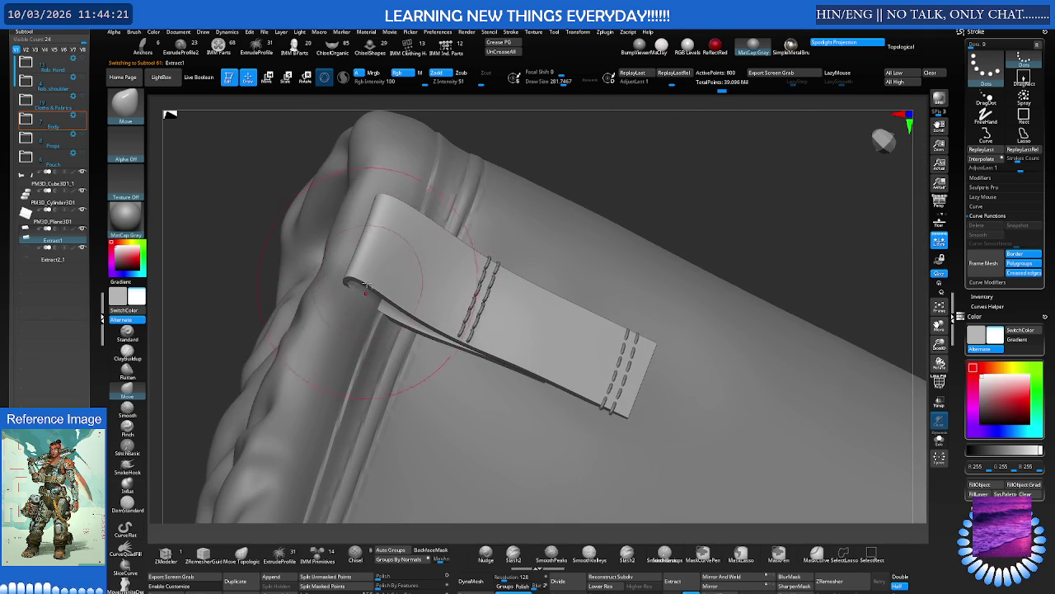
Thin the strap's curled end, then rotate to a front view showing both stitched tabs
drag(360, 284, 364, 284)
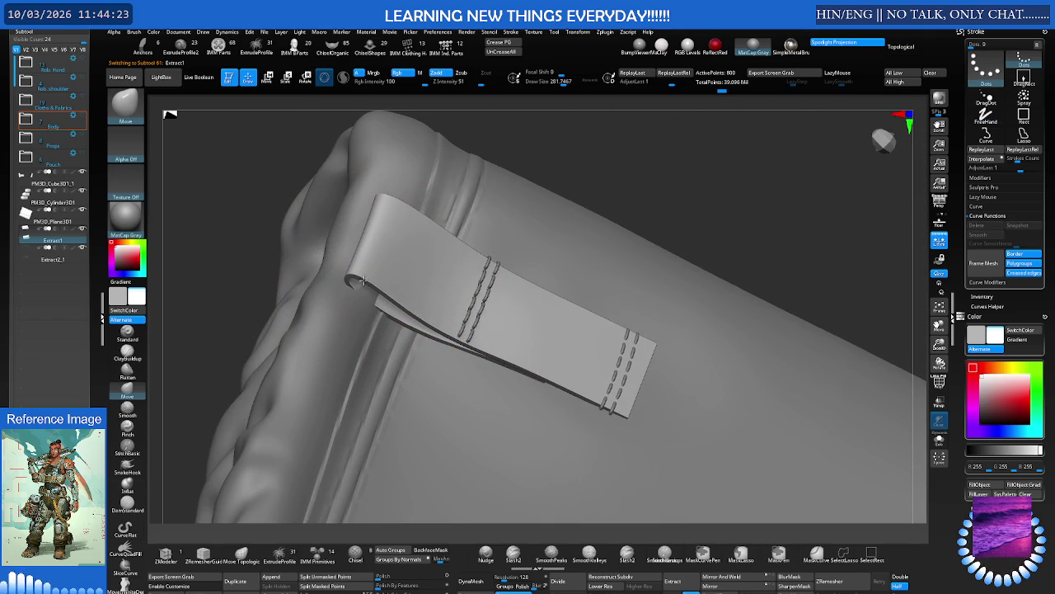
key(ctrl)
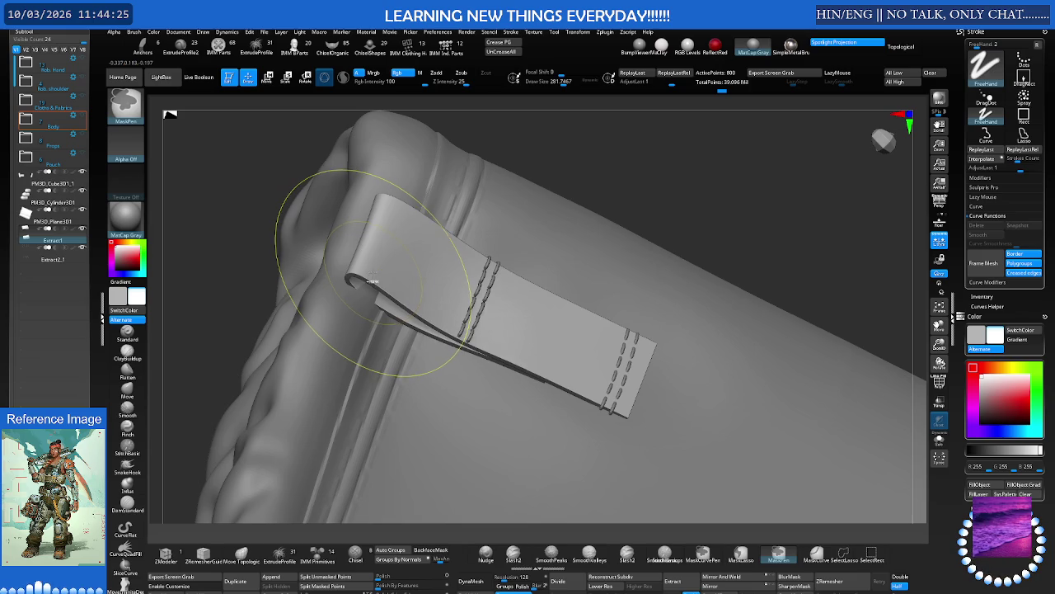
shift+right_drag(373, 281, 370, 302)
mouse_move(374, 273)
right_down()
mouse_move(400, 263)
mouse_move(488, 283)
mouse_move(504, 341)
mouse_move(508, 310)
mouse_move(401, 306)
mouse_move(490, 249)
mouse_move(545, 379)
mouse_move(506, 404)
mouse_move(528, 374)
mouse_move(525, 327)
mouse_move(477, 308)
mouse_move(499, 355)
mouse_move(487, 380)
mouse_move(513, 348)
mouse_move(449, 346)
right_up()
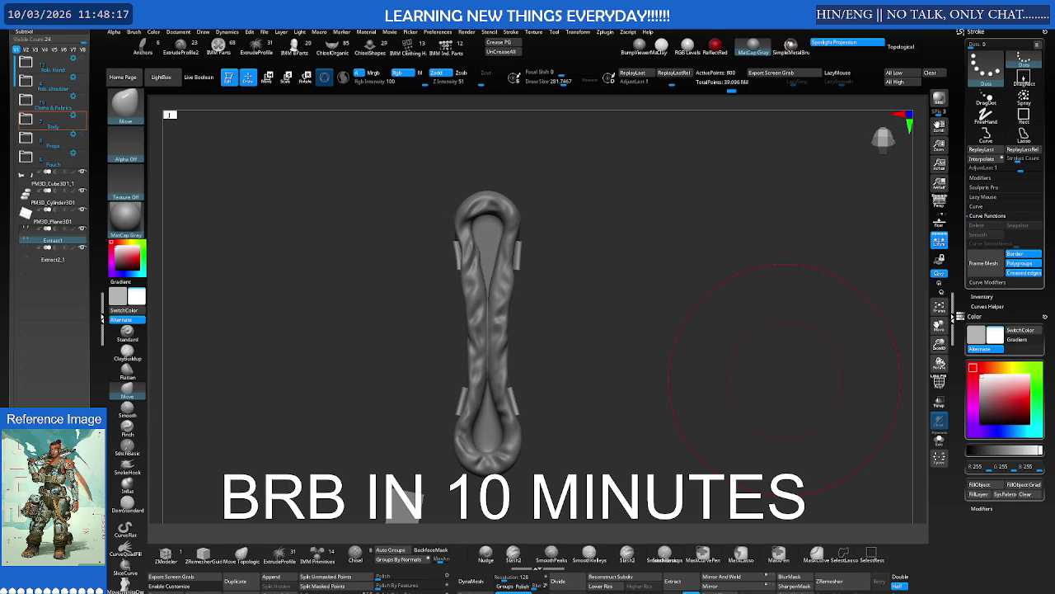
mouse_move(785, 346)
mouse_down()
mouse_move(632, 288)
mouse_move(599, 289)
mouse_up()
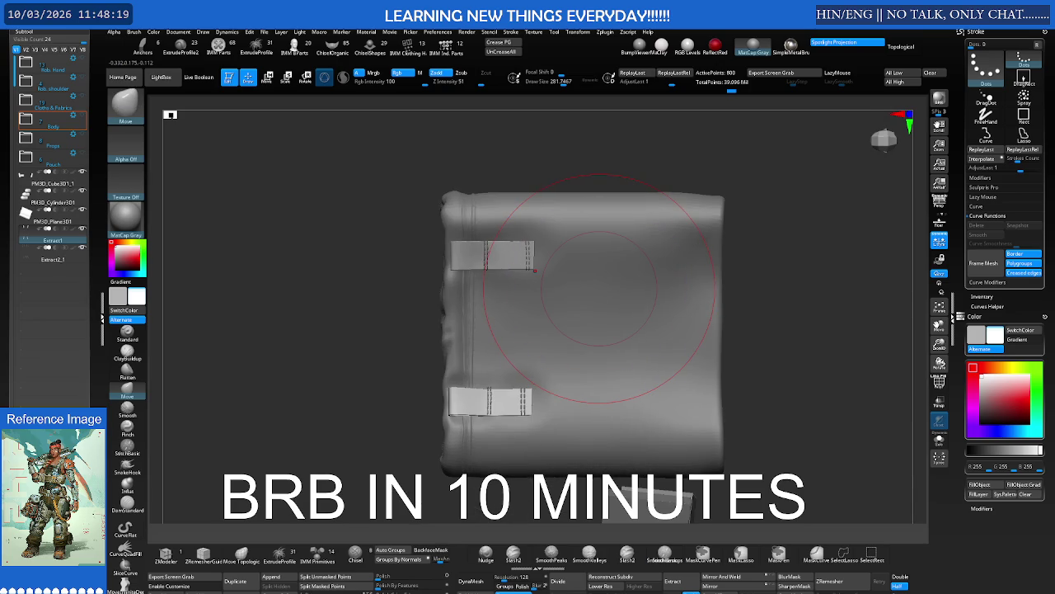
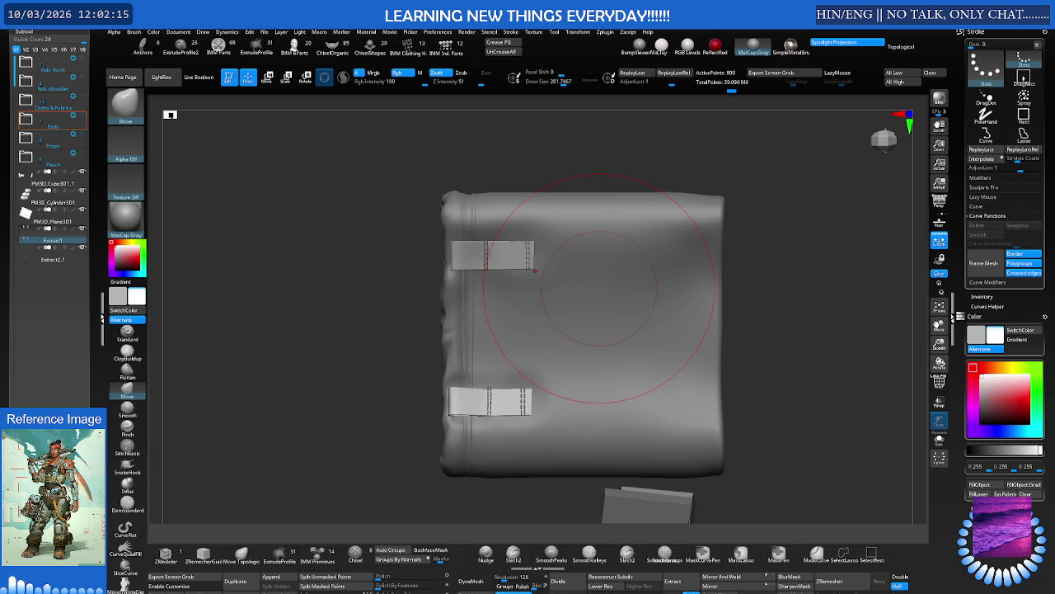
Orbit and zoom to a low oblique view of the upper strap
mouse_move(668, 363)
right_down()
mouse_move(693, 396)
mouse_move(517, 310)
right_up()
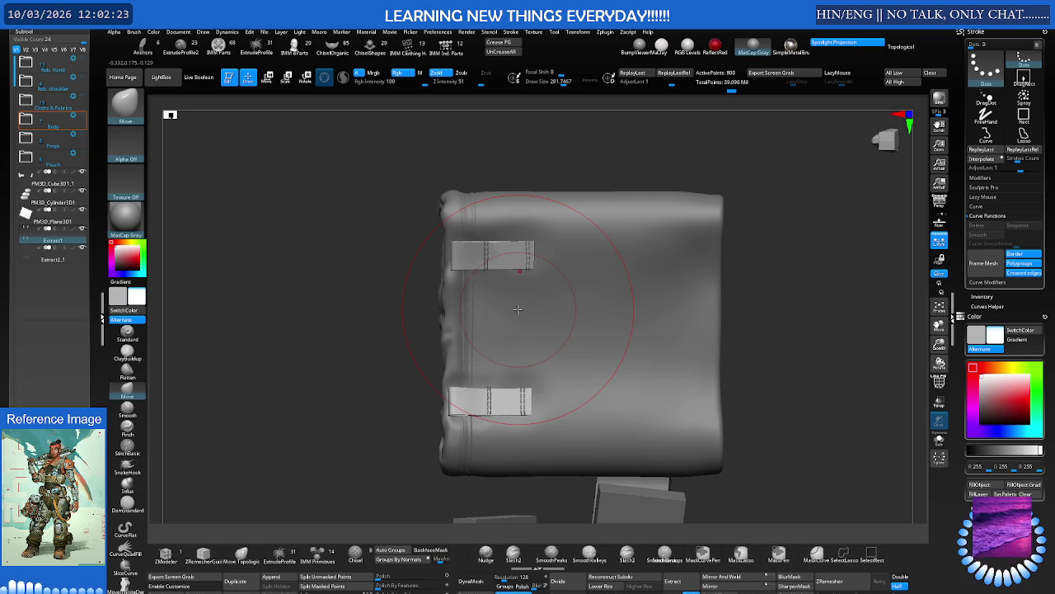
scroll(501, 255, up, 5)
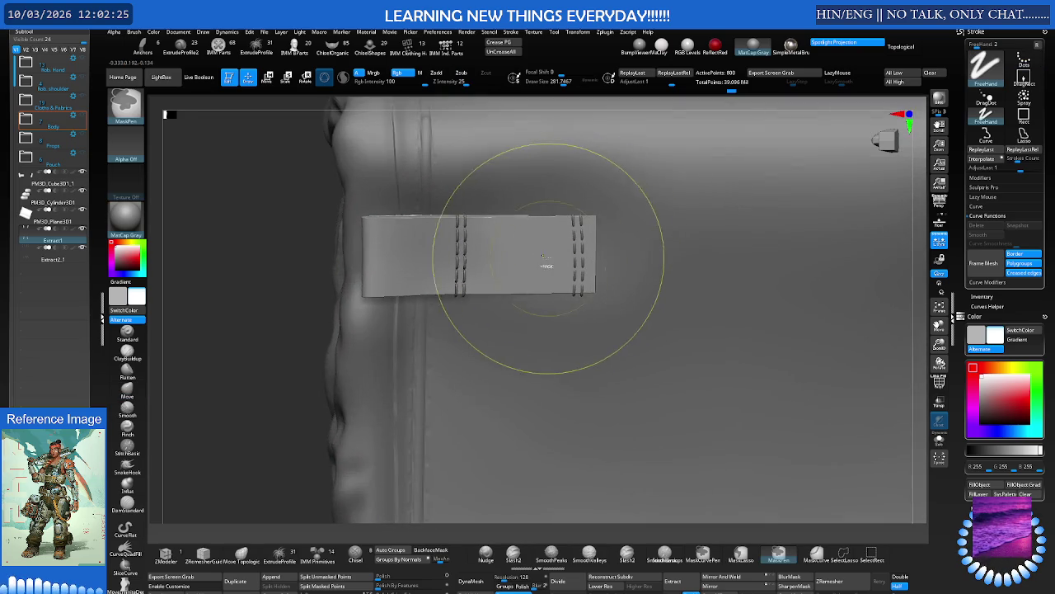
ctrl+scroll(550, 259, up, 3)
mouse_move(520, 284)
right_down()
mouse_move(513, 219)
mouse_move(408, 247)
mouse_move(431, 244)
mouse_move(338, 375)
right_up()
Make the Extract2_1 stitch subtool active and zoom in on the strap's folded tab
key(ctrl)
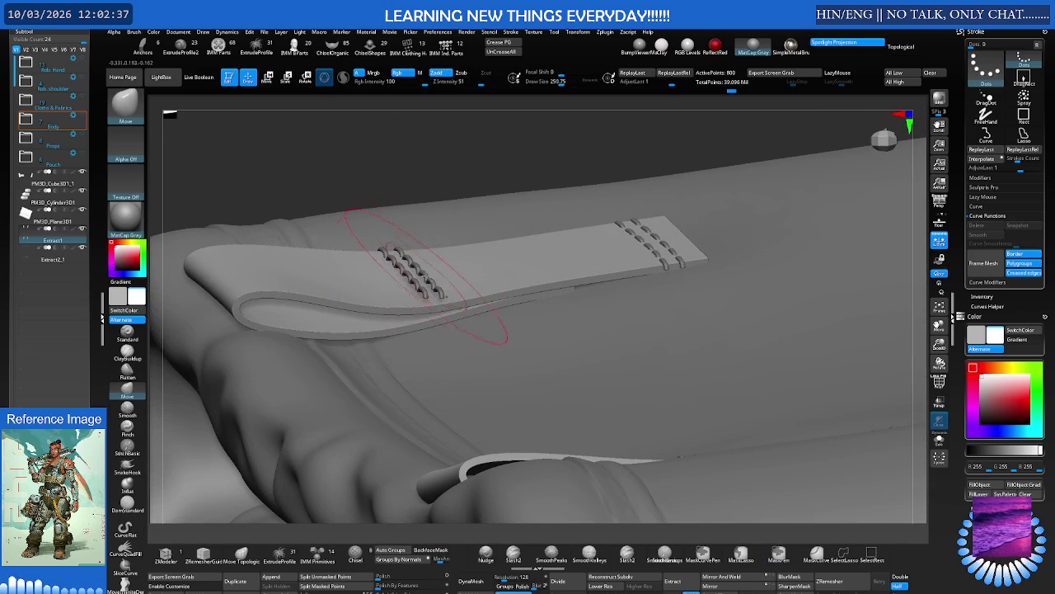
alt+click(428, 279)
key(ctrl)
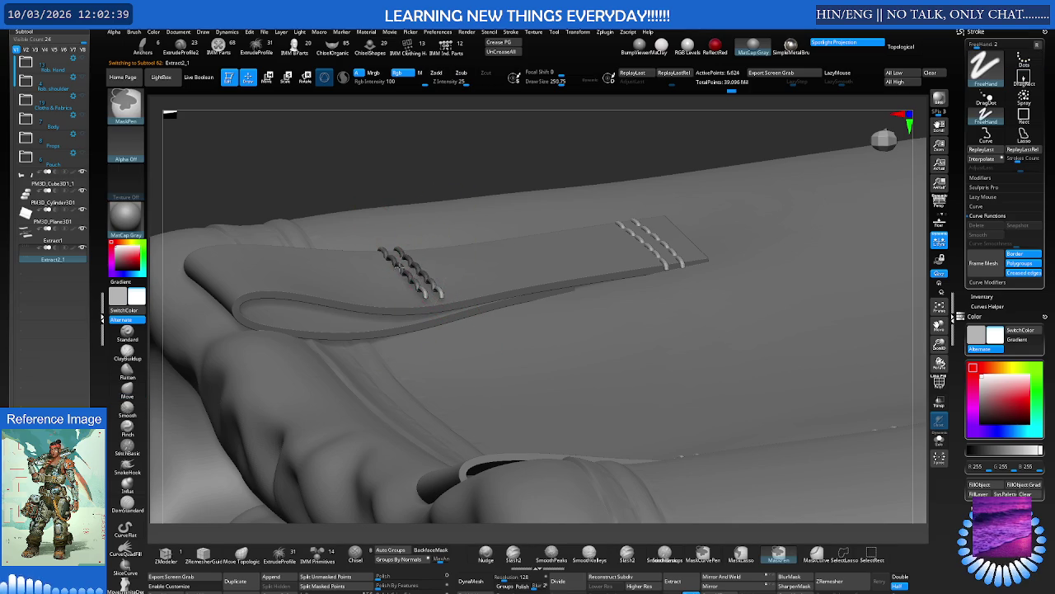
mouse_move(388, 262)
right_down()
mouse_move(418, 256)
mouse_move(392, 236)
mouse_move(395, 262)
mouse_move(365, 183)
right_up()
key(b)
key(m)
key(v)
mouse_move(377, 243)
right_down()
mouse_move(435, 249)
mouse_move(459, 206)
mouse_move(257, 239)
mouse_move(435, 236)
right_up()
With the gizmo, shift the Extract2_1 stitches slightly and rotate their bottom end a little
key(w)
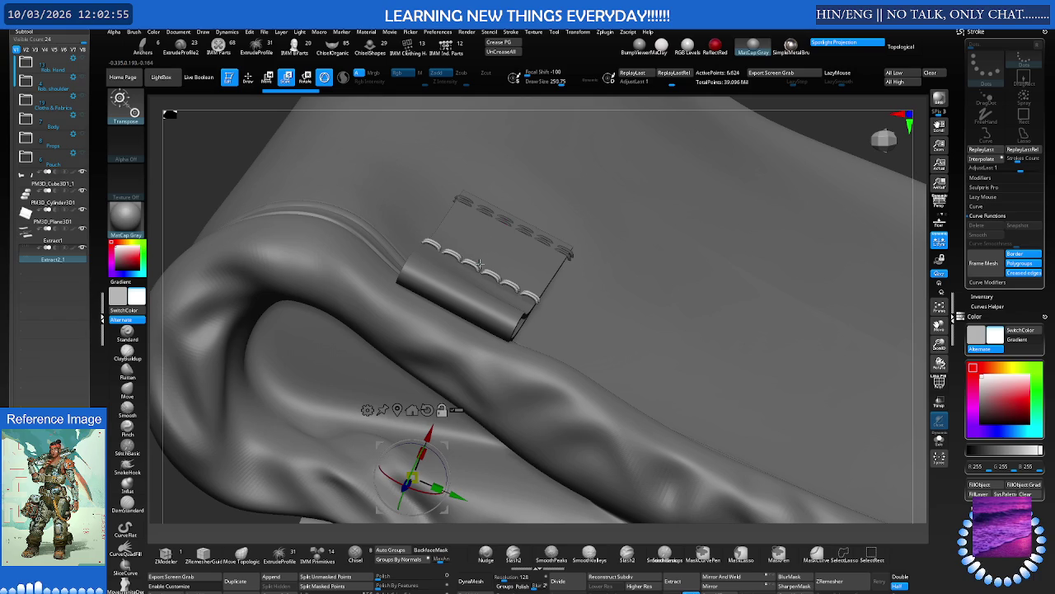
alt+click(480, 263)
alt+click(476, 274)
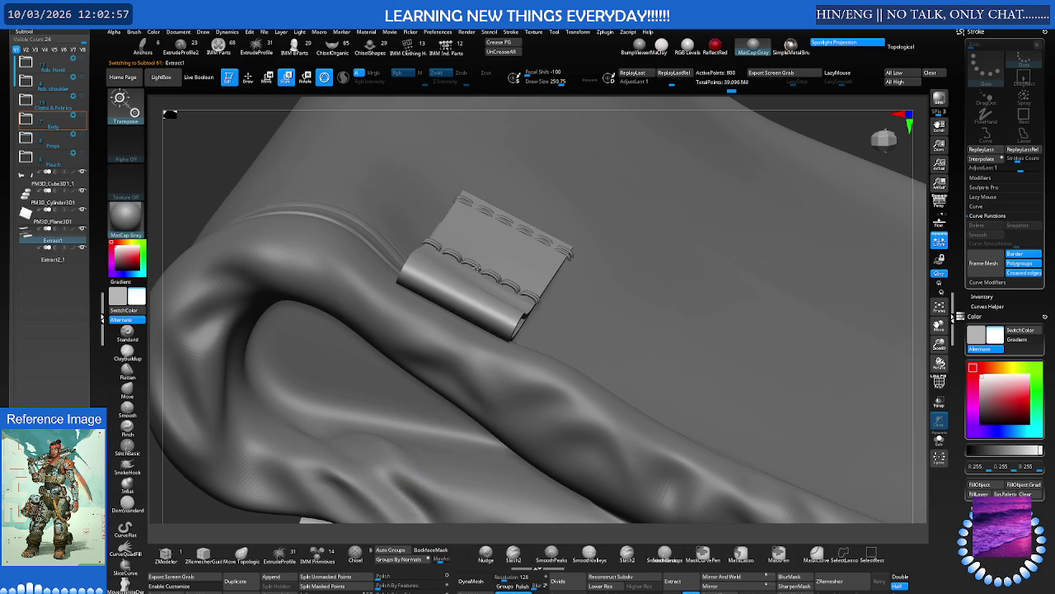
click(397, 410)
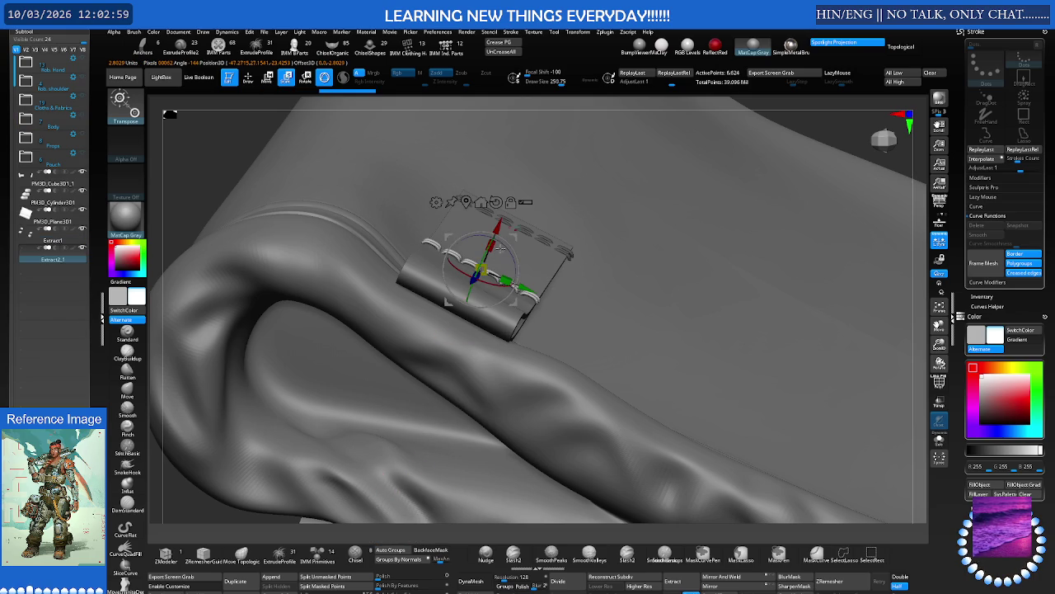
drag(497, 227, 495, 230)
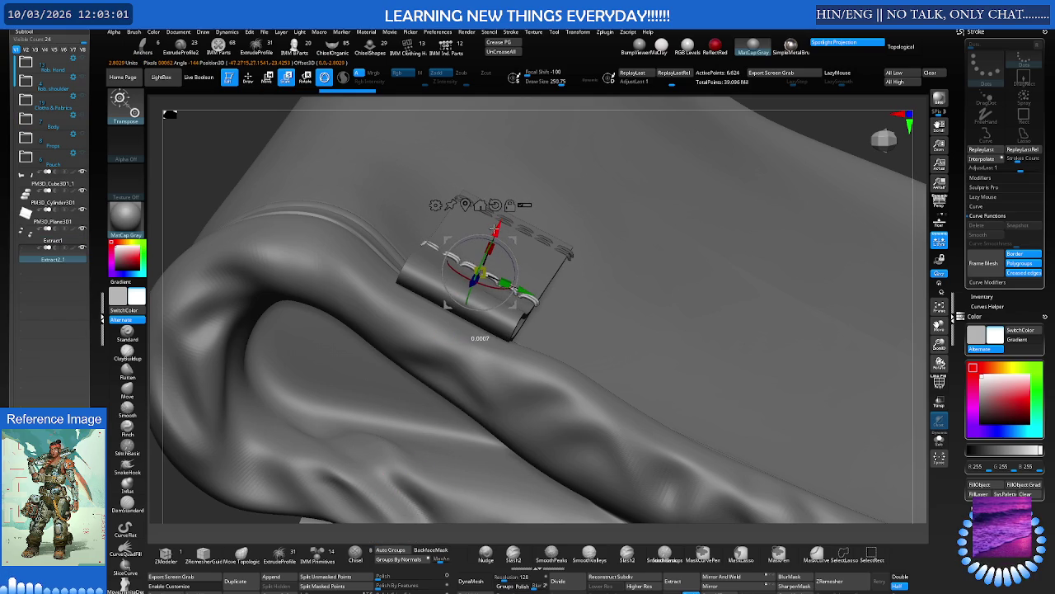
drag(495, 239, 500, 235)
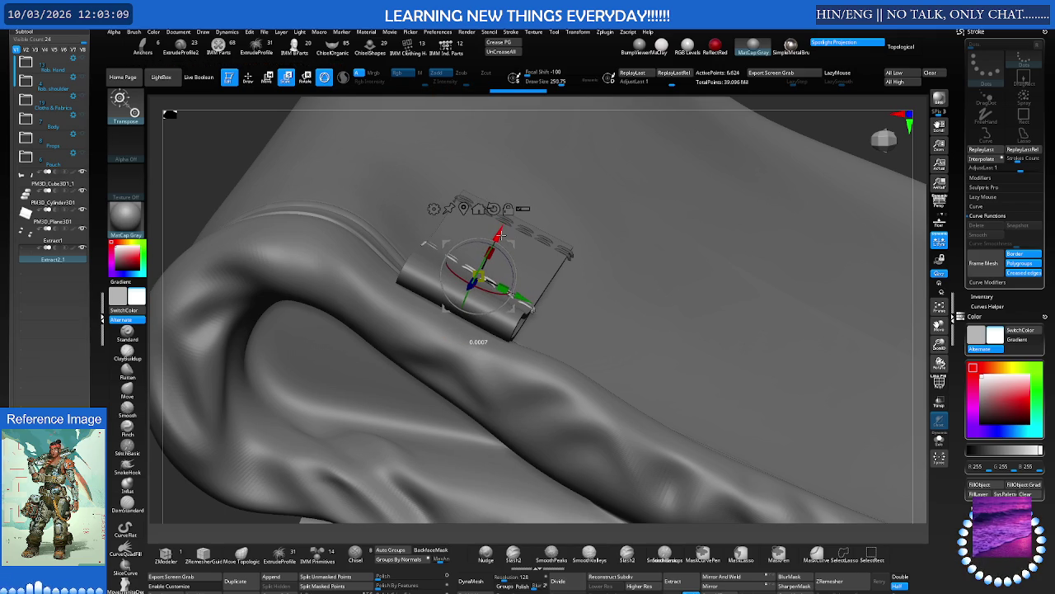
mouse_move(527, 234)
shift+mouse_down()
mouse_move(463, 230)
mouse_move(706, 307)
mouse_move(500, 331)
mouse_move(423, 318)
mouse_move(373, 350)
shift+mouse_up()
Reselect the Extract2_1 stitches and shrink the brush size to about 119
alt+click(423, 318)
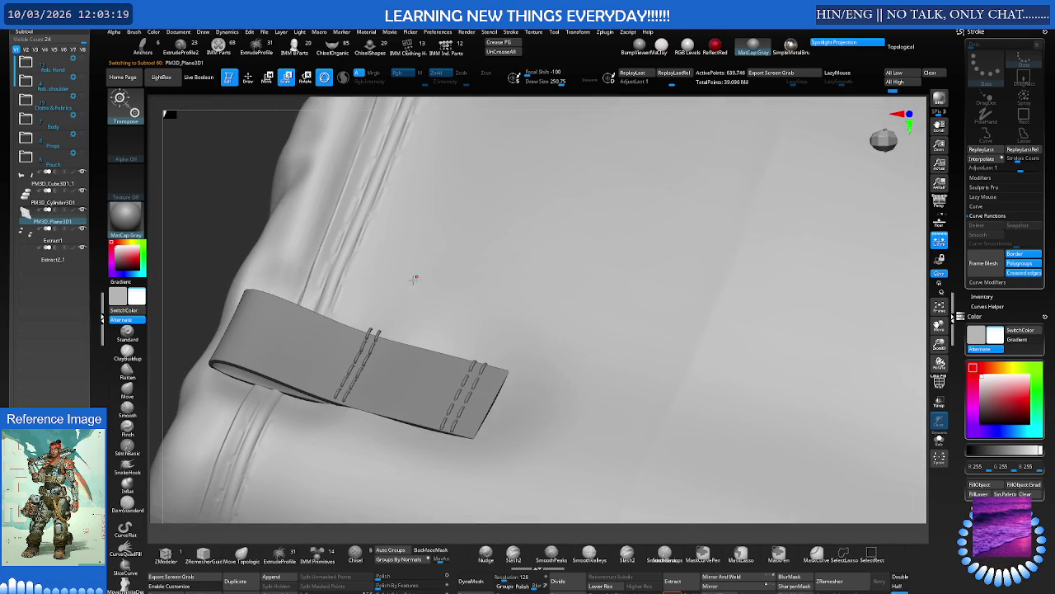
alt+click(372, 349)
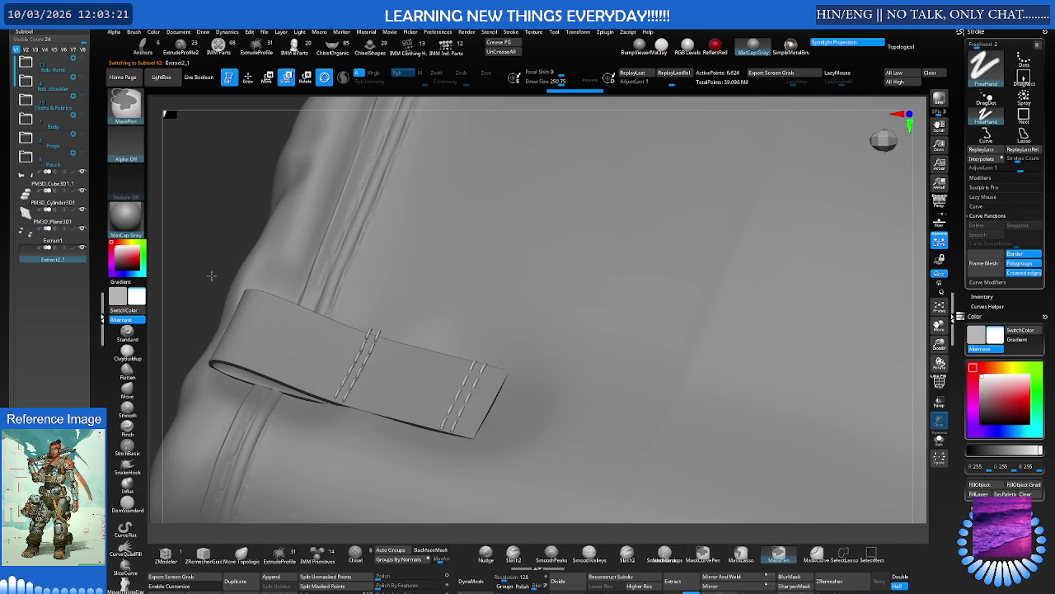
key(q)
key(s)
mouse_move(363, 363)
mouse_down()
mouse_move(342, 360)
mouse_move(336, 396)
mouse_up()
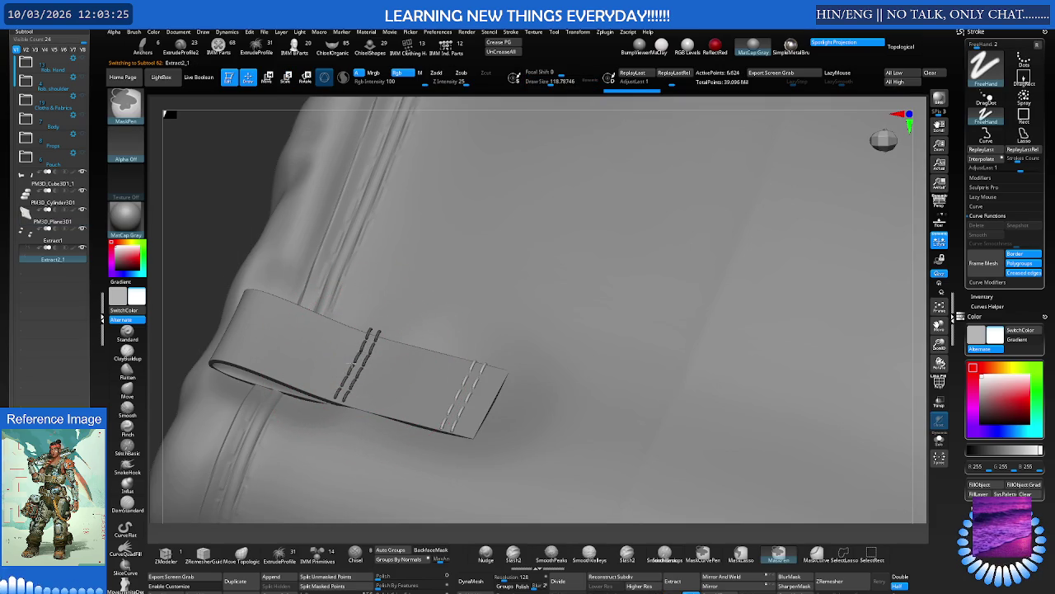
Invert the mask onto the other stitches and scale them along the Y axis
key(ctrl+i)
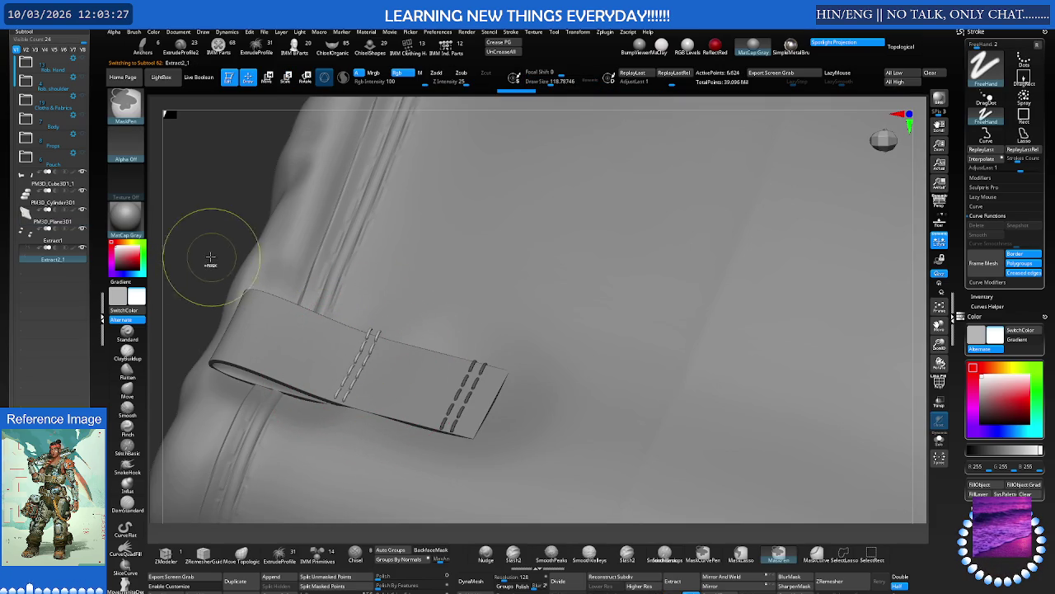
key(e)
alt+click(361, 350)
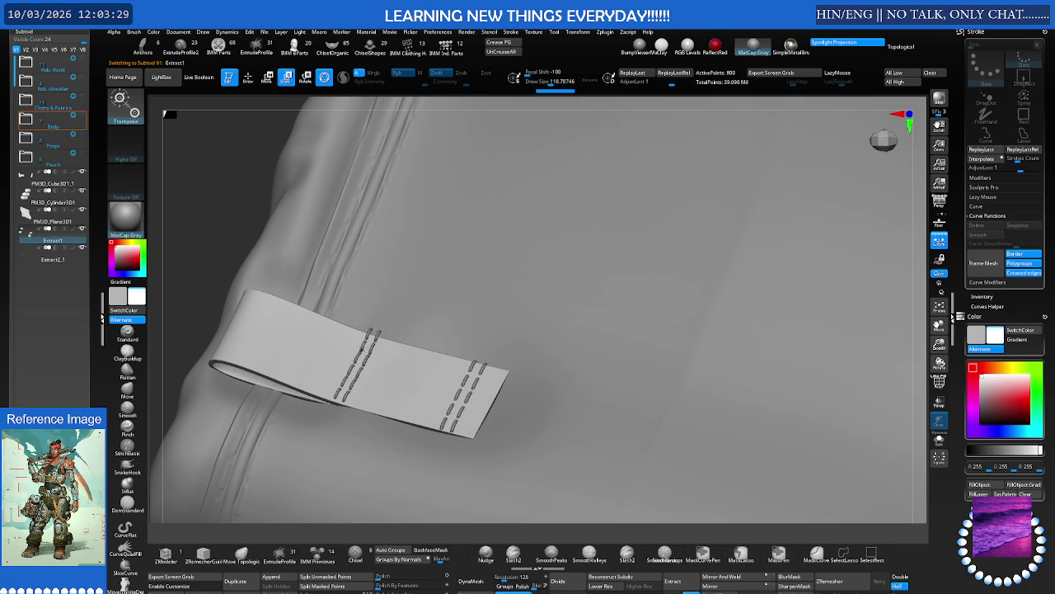
alt+click(362, 346)
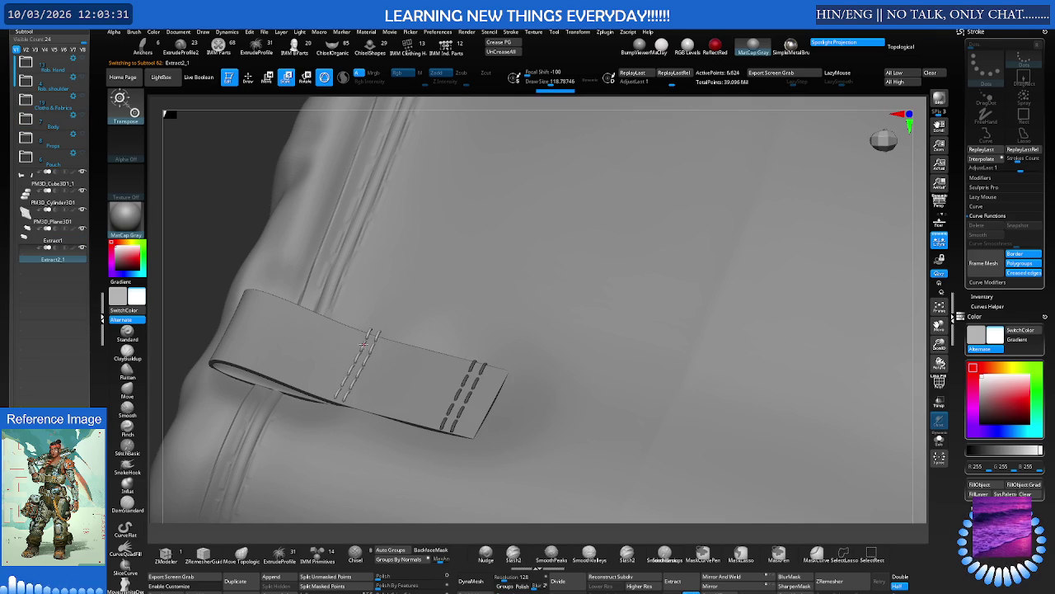
key(y)
mouse_move(355, 428)
mouse_down()
mouse_move(370, 435)
mouse_move(375, 250)
mouse_move(371, 276)
mouse_up()
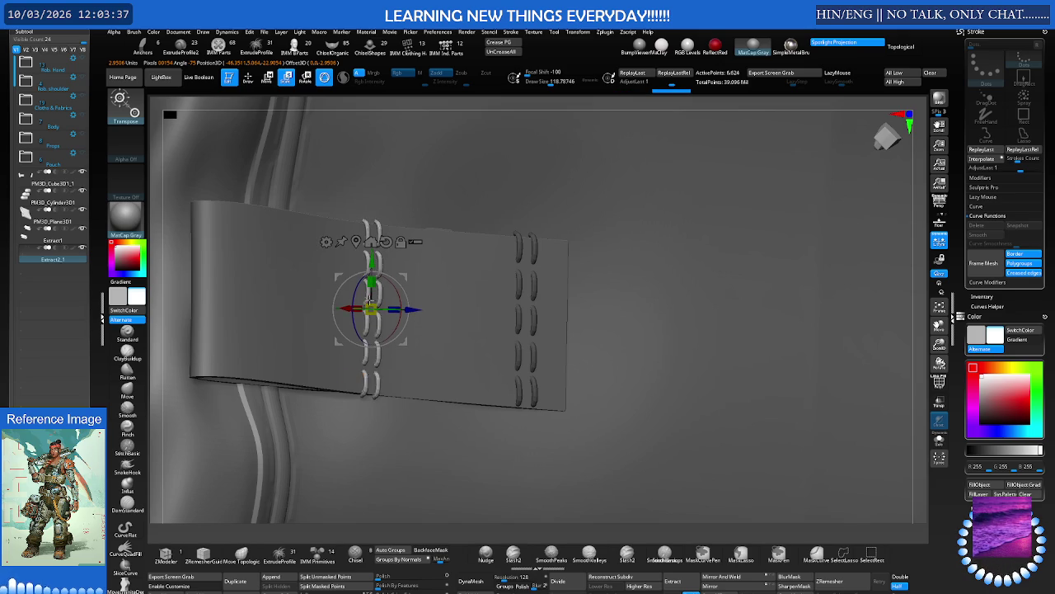
mouse_move(371, 283)
mouse_down()
mouse_move(405, 237)
mouse_move(431, 249)
mouse_move(355, 247)
mouse_up()
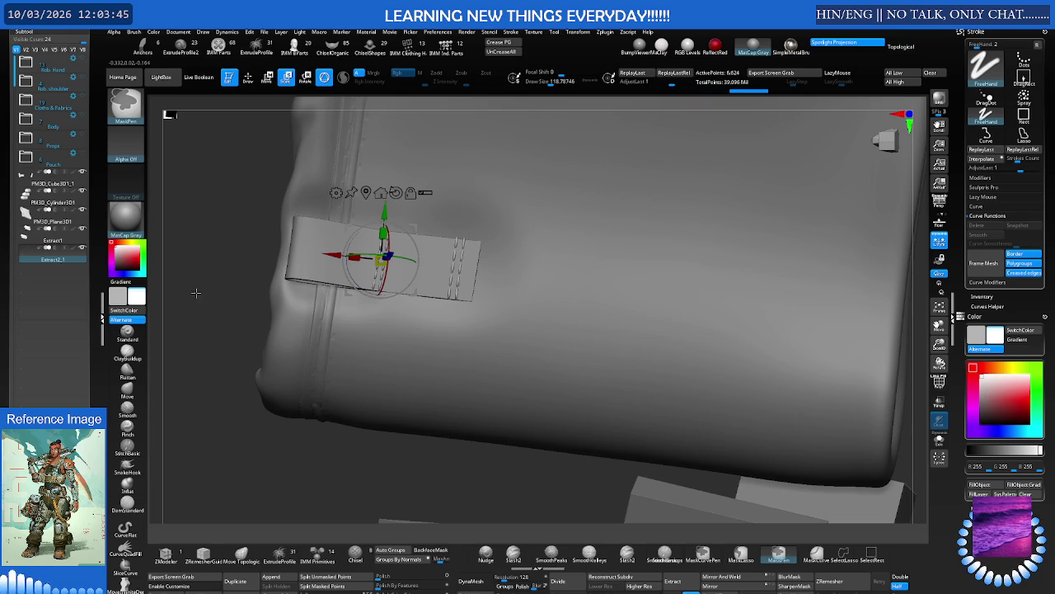
Mask one stitch row and scale the unmasked row down so it is shorter
key(q)
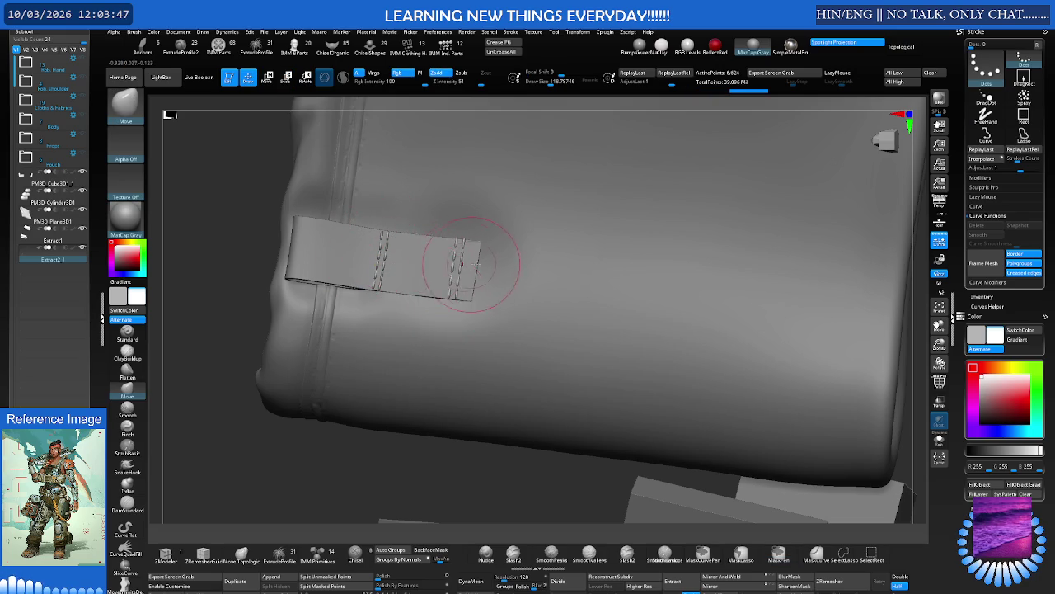
scroll(450, 270, up, 5)
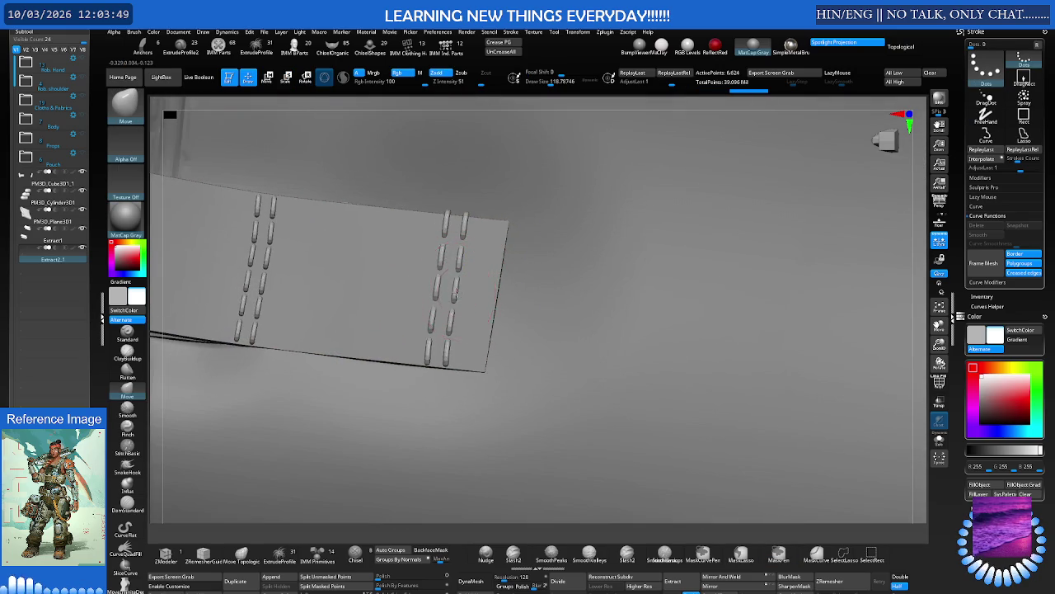
key(ctrl)
mouse_move(528, 284)
mouse_down()
mouse_move(448, 264)
mouse_move(440, 240)
mouse_move(444, 333)
mouse_up()
mouse_move(454, 261)
mouse_down()
mouse_move(448, 283)
mouse_move(271, 295)
mouse_up()
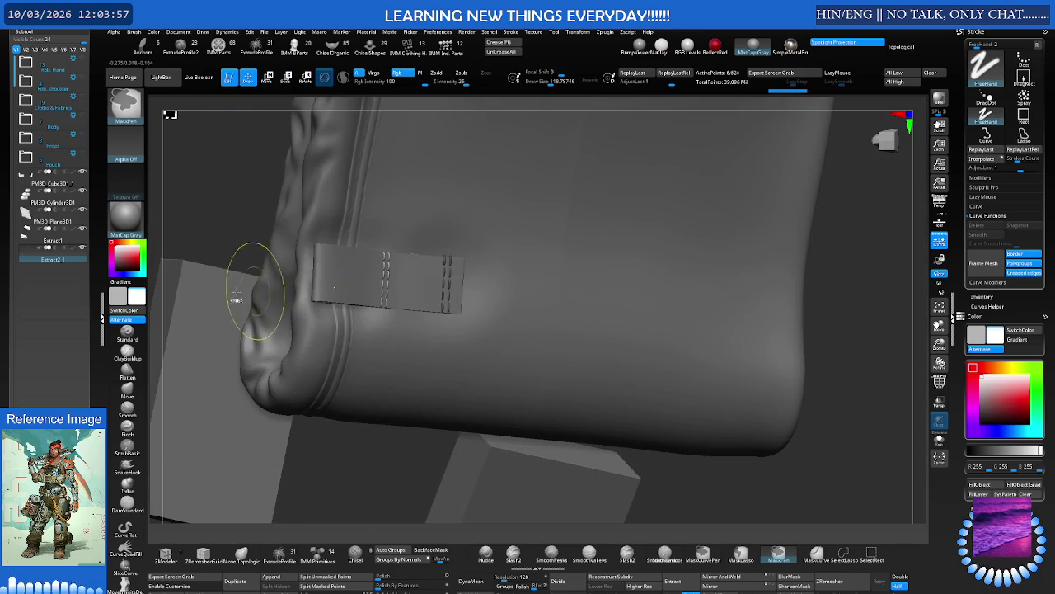
mouse_move(211, 228)
mouse_down()
mouse_move(423, 236)
mouse_move(506, 404)
mouse_up()
key(e)
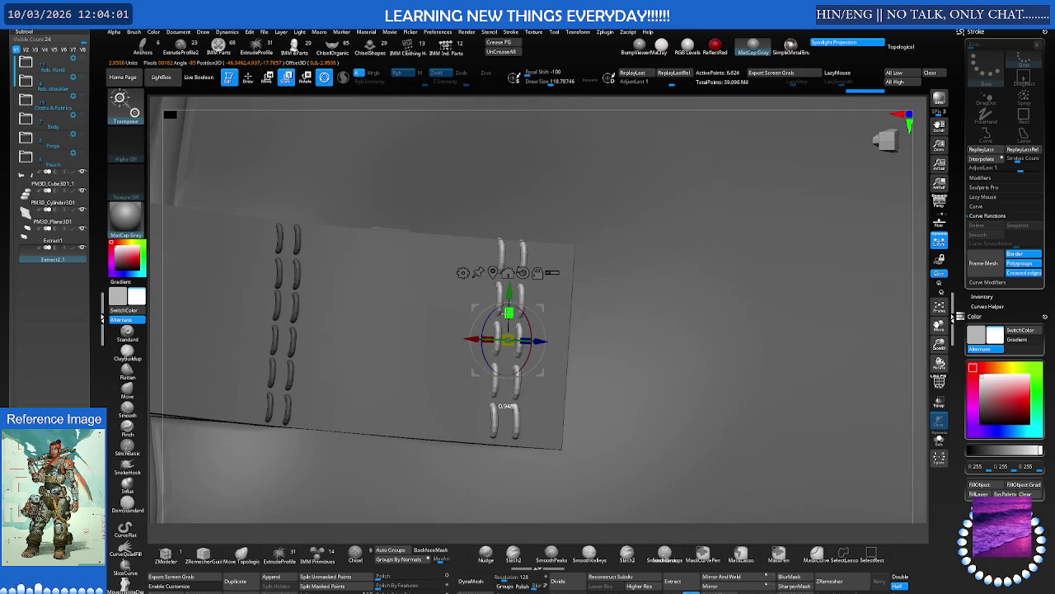
mouse_move(509, 312)
mouse_down()
mouse_move(202, 293)
mouse_move(266, 229)
mouse_move(472, 299)
mouse_move(463, 326)
mouse_move(458, 288)
mouse_move(573, 267)
mouse_move(438, 233)
mouse_up()
key(q)
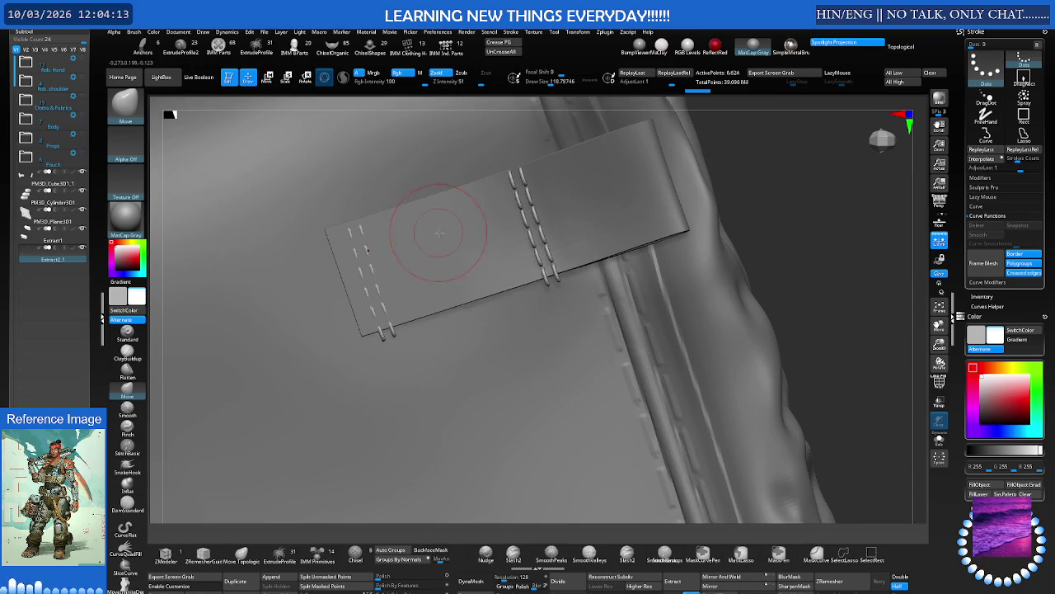
Scale the strap stitches along one axis, then orbit to check the whole plate
drag(537, 247, 493, 249)
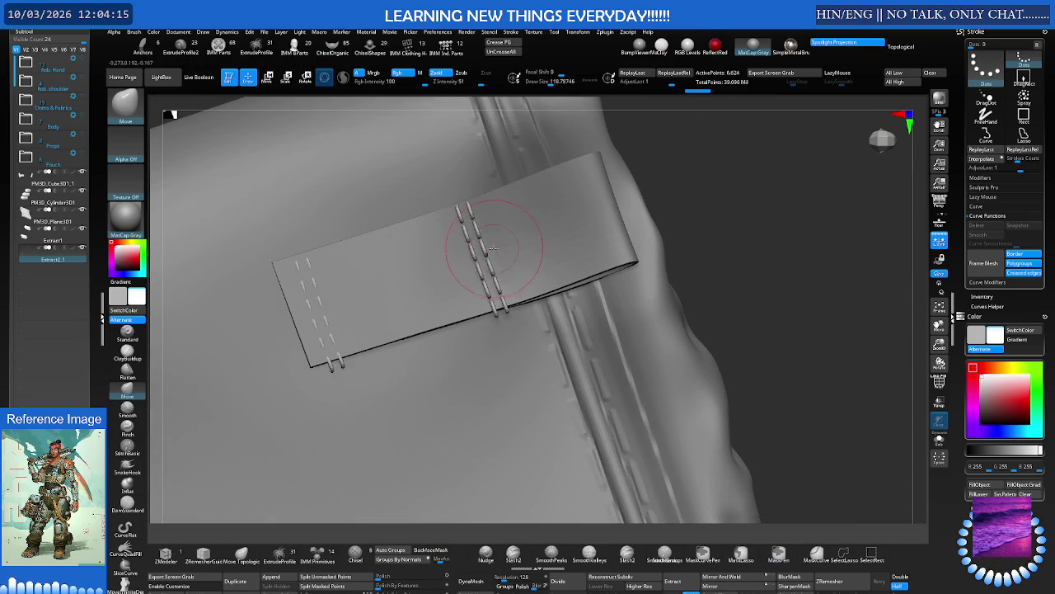
key(ctrl)
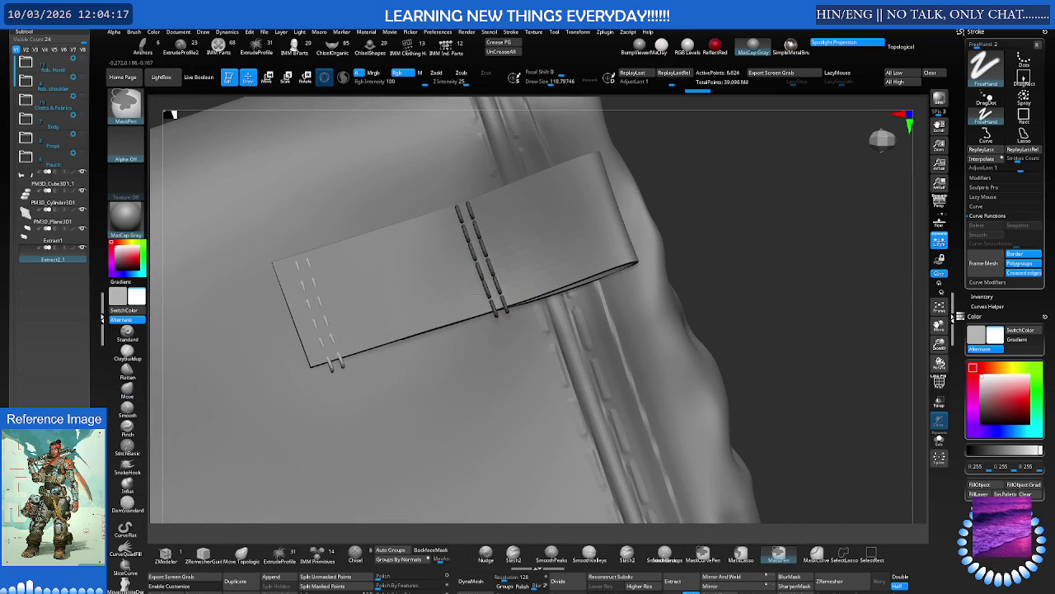
key(e)
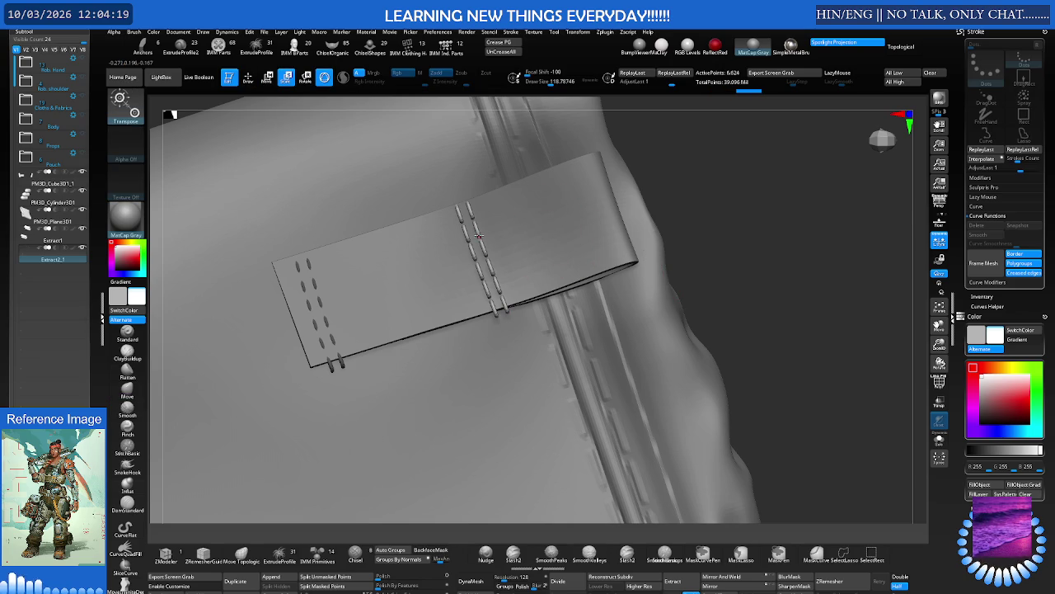
click(479, 235)
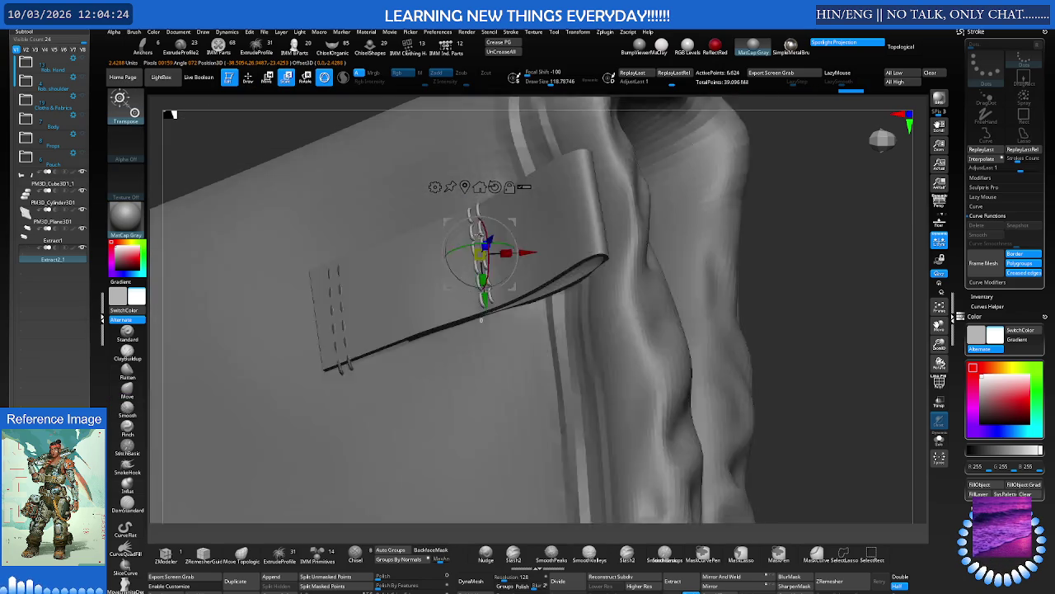
drag(479, 321, 483, 322)
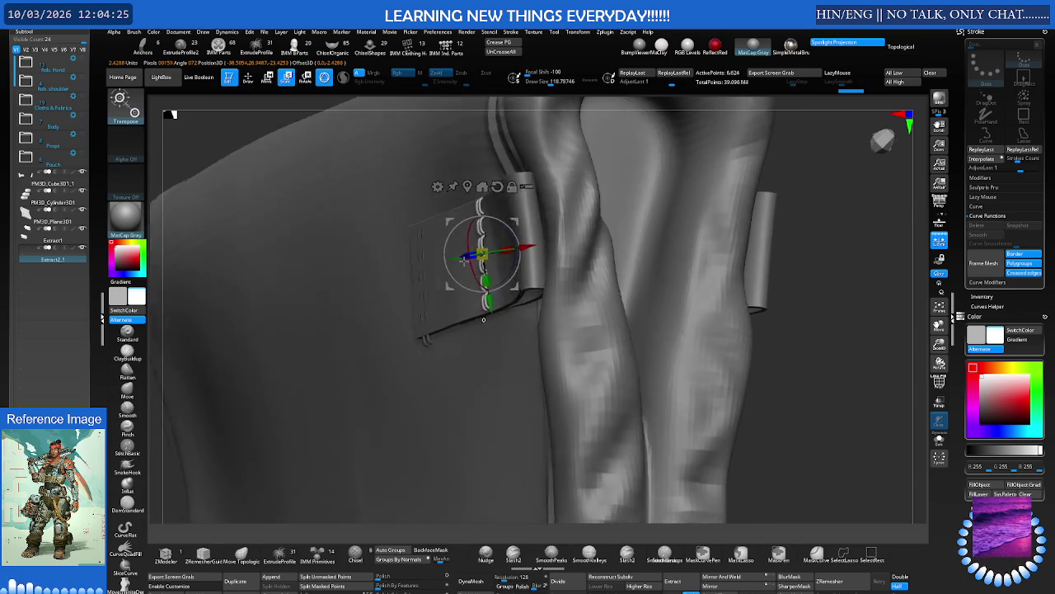
mouse_move(497, 249)
mouse_down()
mouse_move(532, 240)
mouse_move(479, 246)
mouse_up()
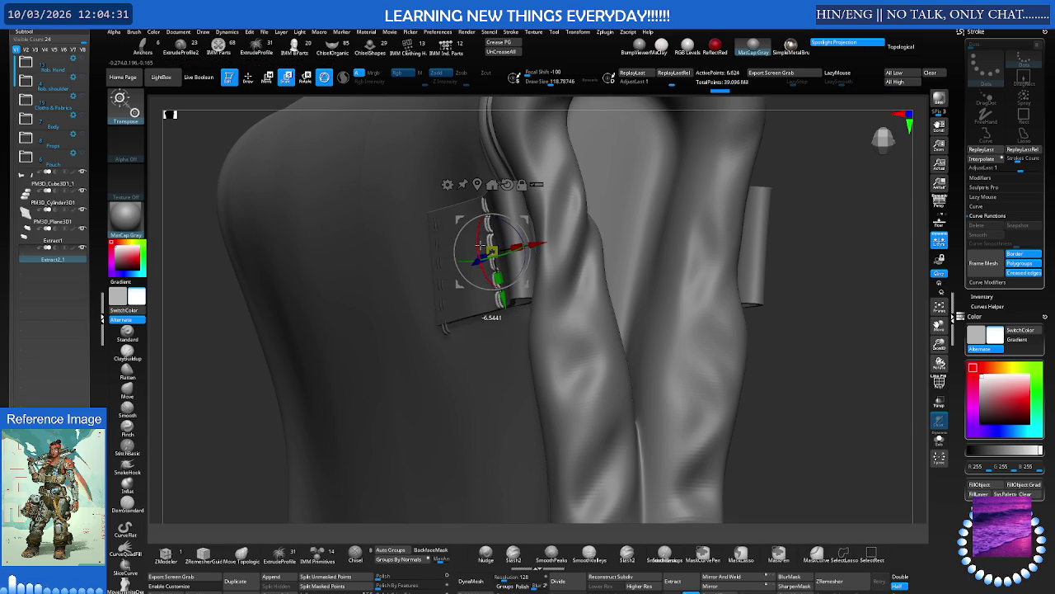
drag(528, 221, 495, 273)
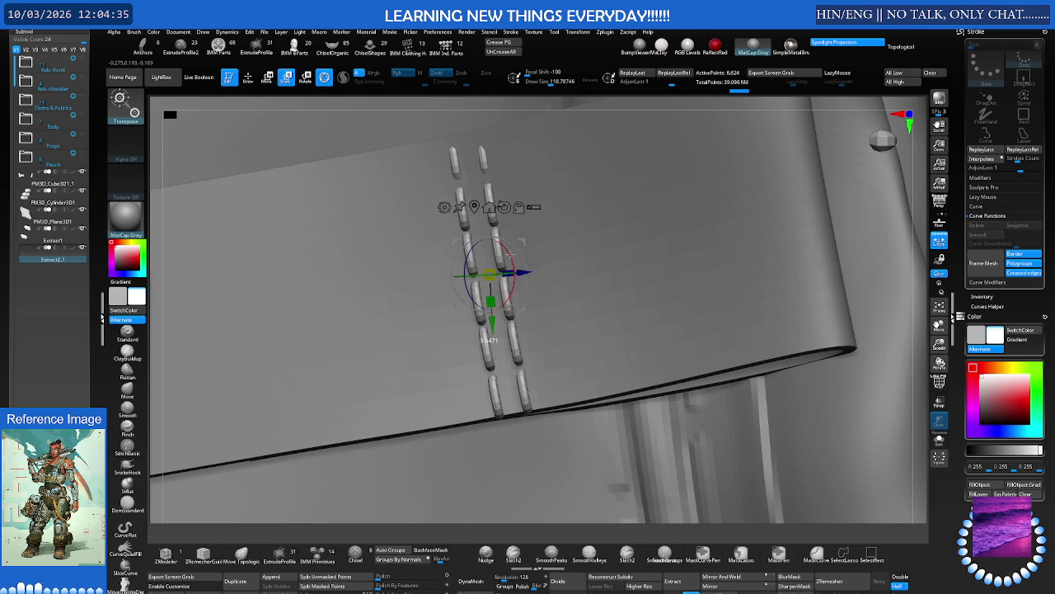
mouse_move(495, 272)
mouse_down()
mouse_move(511, 252)
mouse_move(522, 264)
mouse_move(538, 295)
mouse_move(533, 317)
mouse_move(501, 284)
mouse_move(518, 287)
mouse_up()
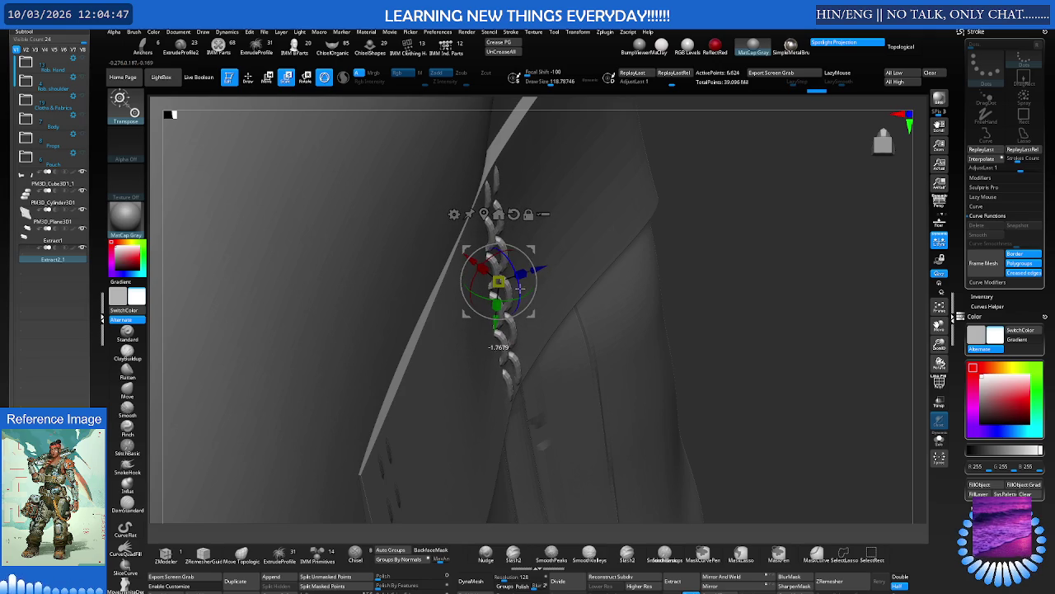
Realign the gizmo to world axes and rotate the left stitches into place on the plate
key(q)
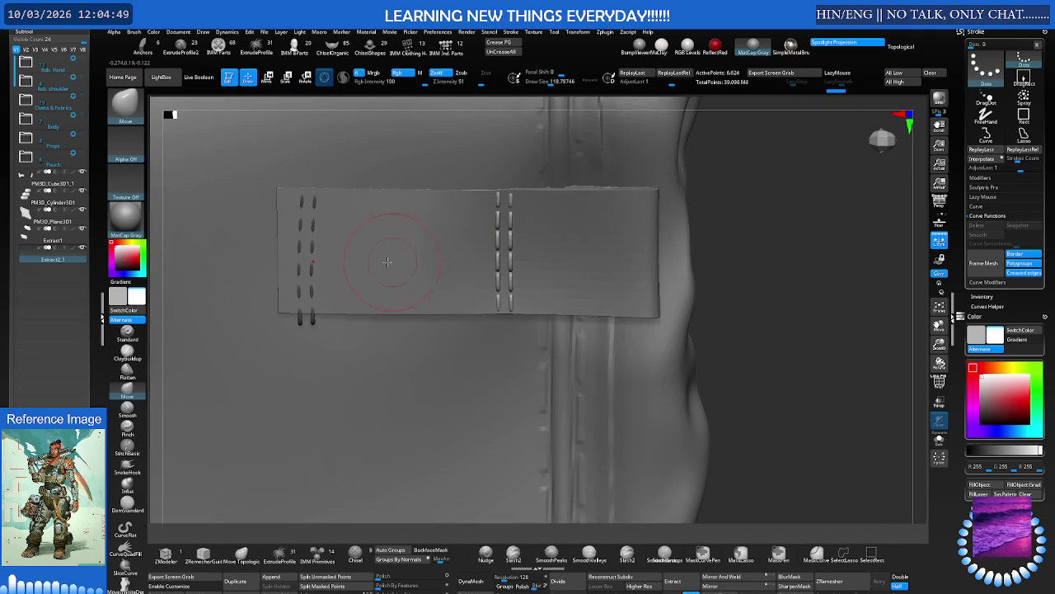
scroll(337, 256, down, 3)
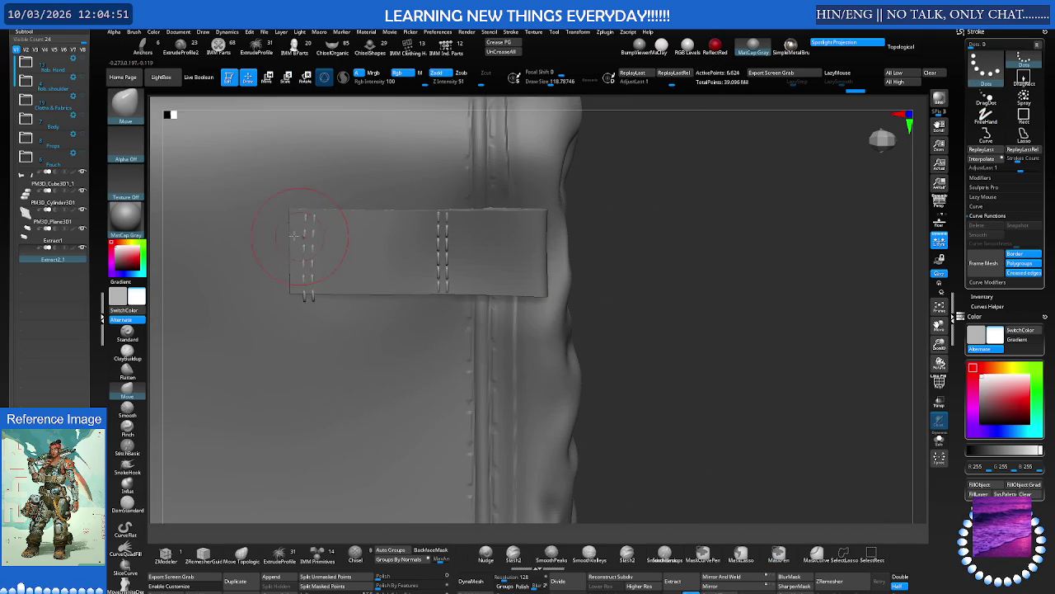
key(ctrl)
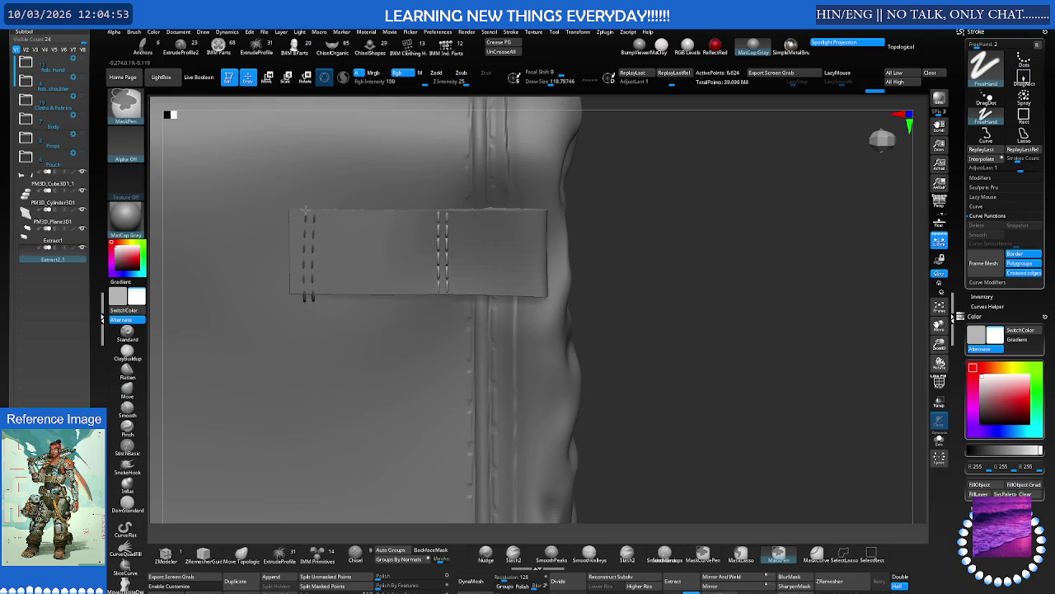
ctrl+right_drag(640, 278, 473, 271)
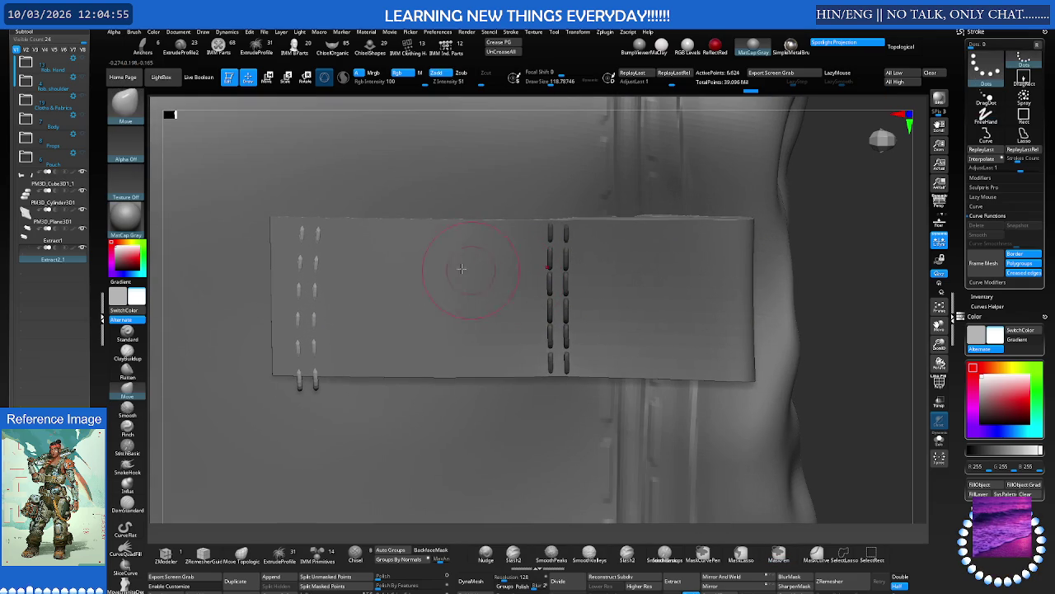
key(e)
click(313, 305)
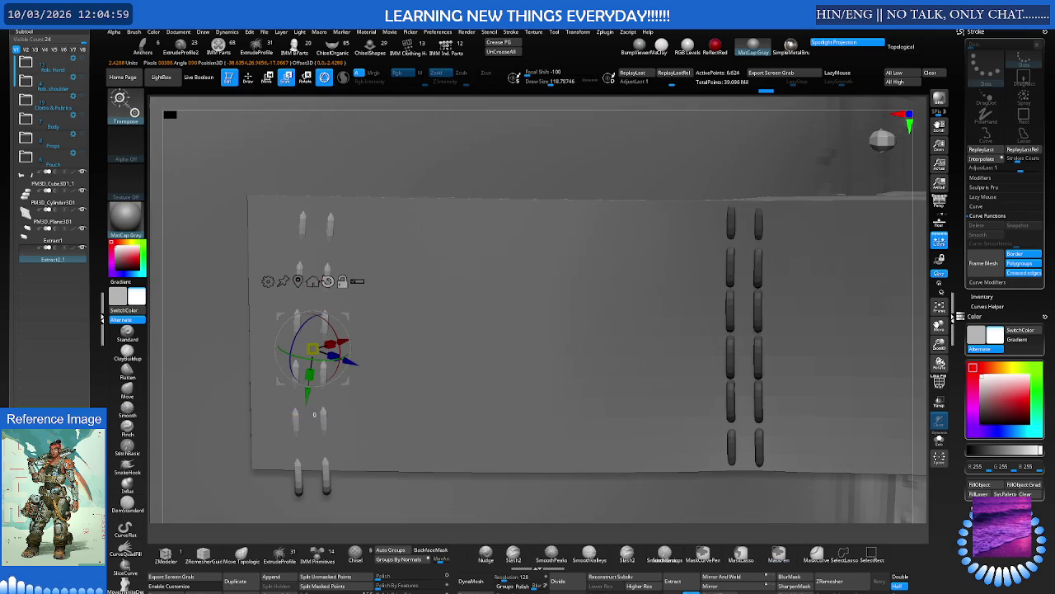
click(327, 282)
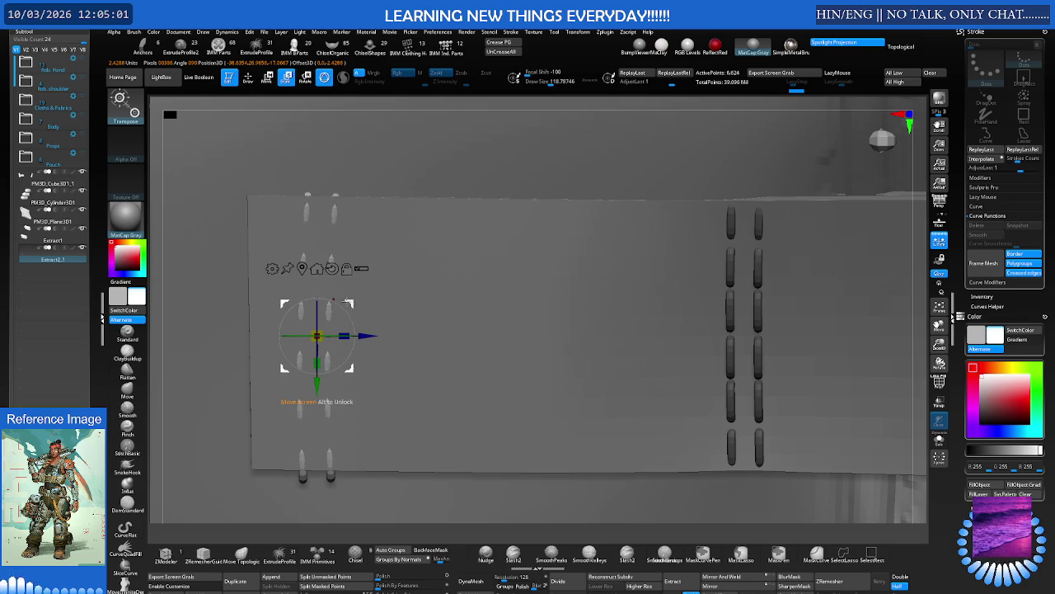
right_drag(365, 282, 297, 315)
mouse_move(297, 315)
mouse_down()
mouse_move(291, 306)
mouse_move(310, 330)
mouse_move(309, 351)
mouse_up()
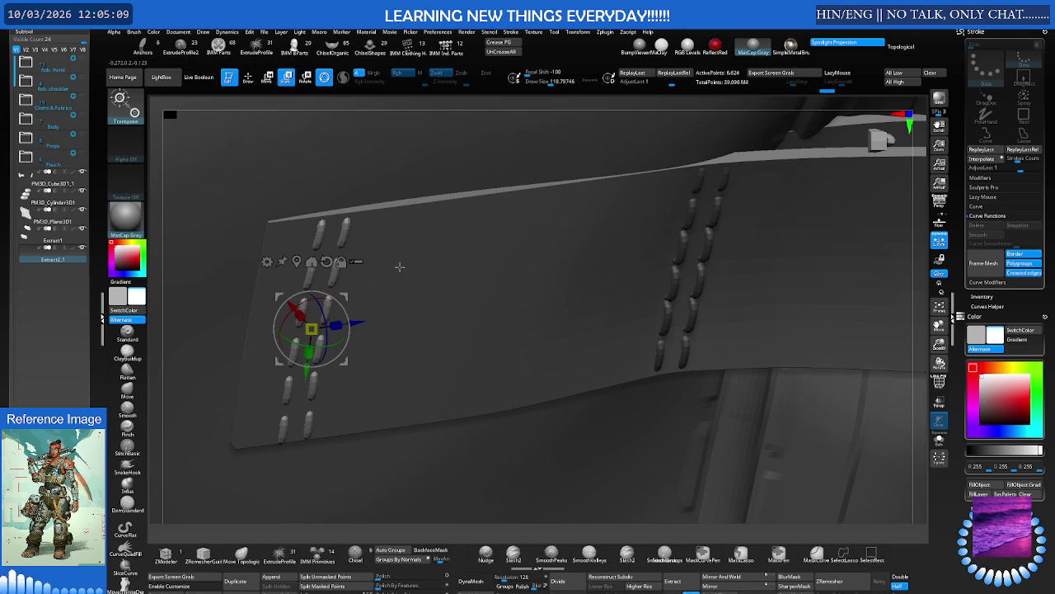
drag(278, 291, 236, 280)
mouse_move(700, 305)
mouse_down()
mouse_move(410, 283)
mouse_move(539, 259)
mouse_move(345, 300)
mouse_move(396, 238)
mouse_move(386, 241)
mouse_move(552, 292)
mouse_up()
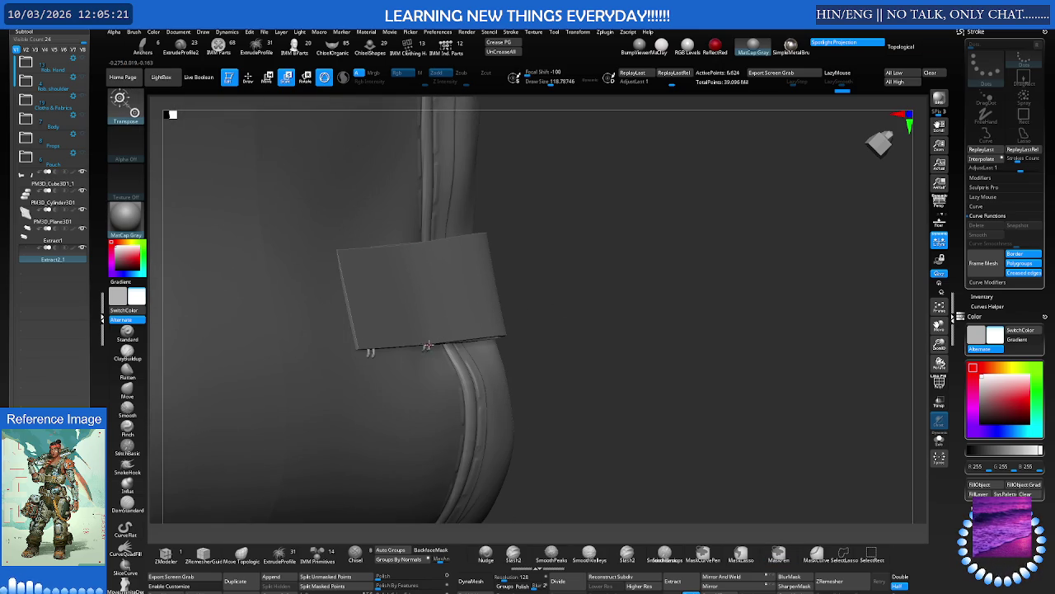
Solo the stitch mesh and center it in view
key(ctrl+shift+s)
key(ctrl)
mouse_move(400, 274)
mouse_down()
mouse_move(424, 290)
mouse_move(492, 286)
mouse_move(464, 285)
mouse_up()
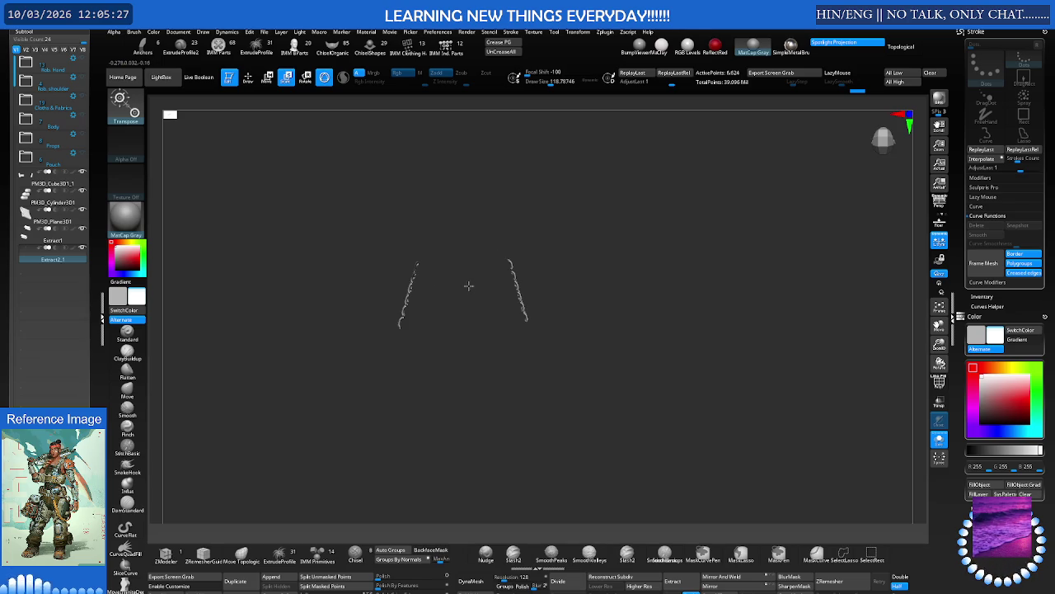
Inspect the four stitch strips, toggling between the isolated stitches and the full pouch
key(q)
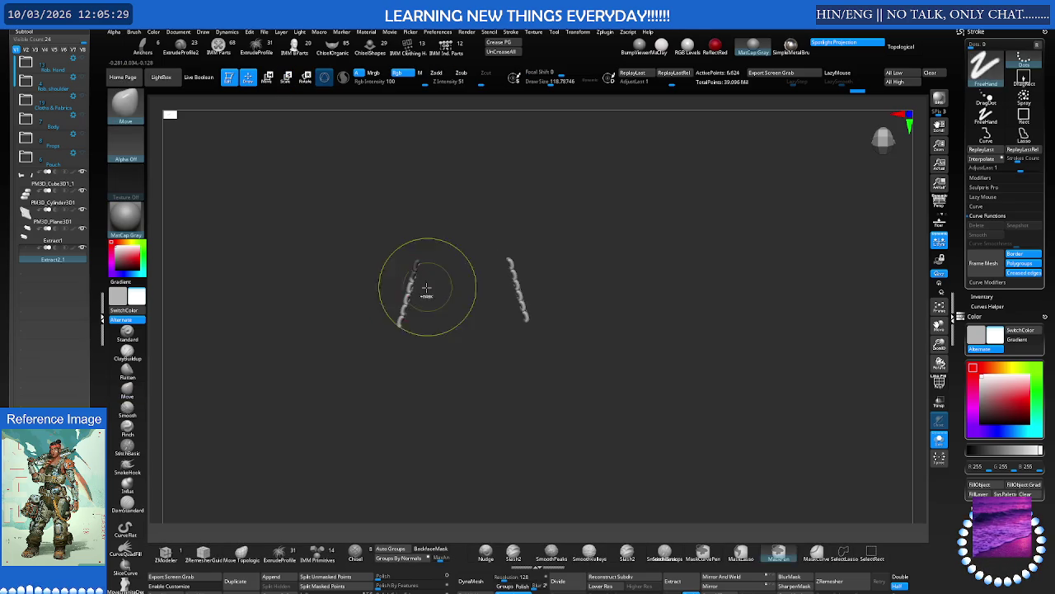
key(s)
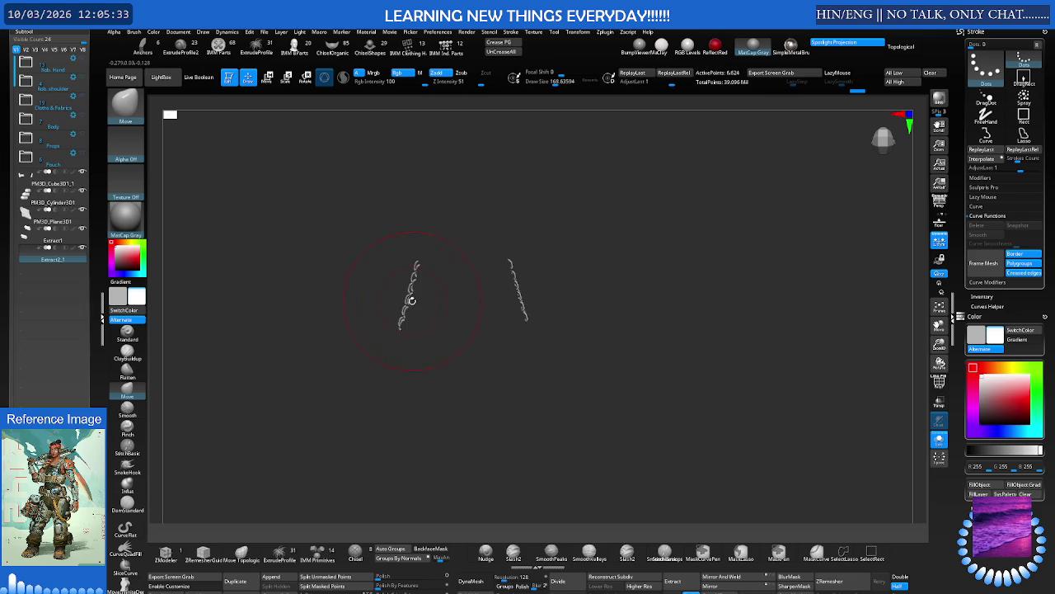
mouse_move(412, 295)
mouse_down()
mouse_move(484, 370)
mouse_move(460, 294)
mouse_up()
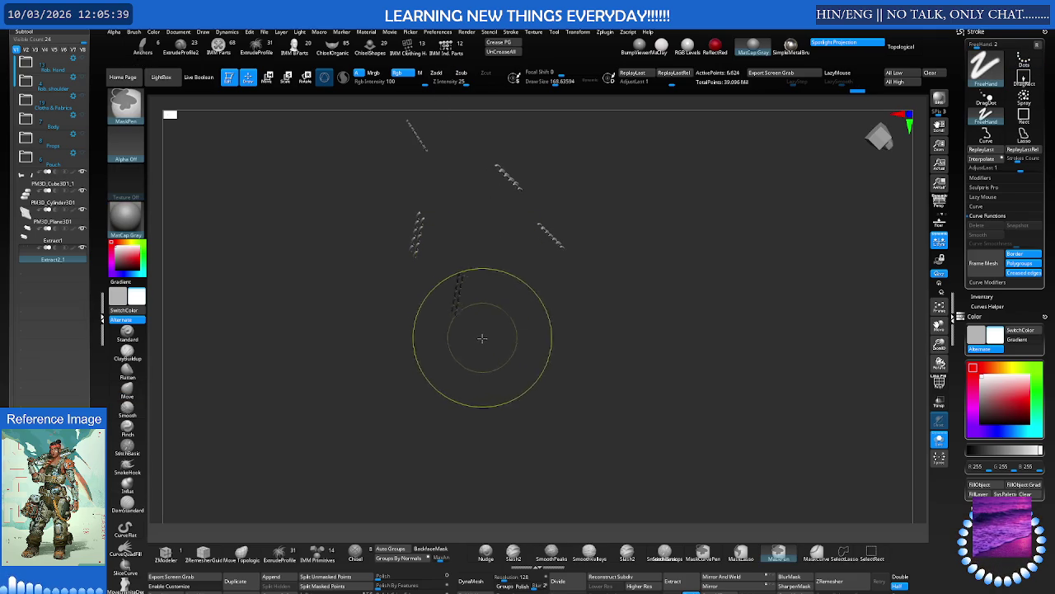
key(ctrl)
mouse_move(498, 303)
mouse_down()
mouse_move(501, 262)
mouse_move(492, 299)
mouse_up()
ctrl+shift+click(497, 262)
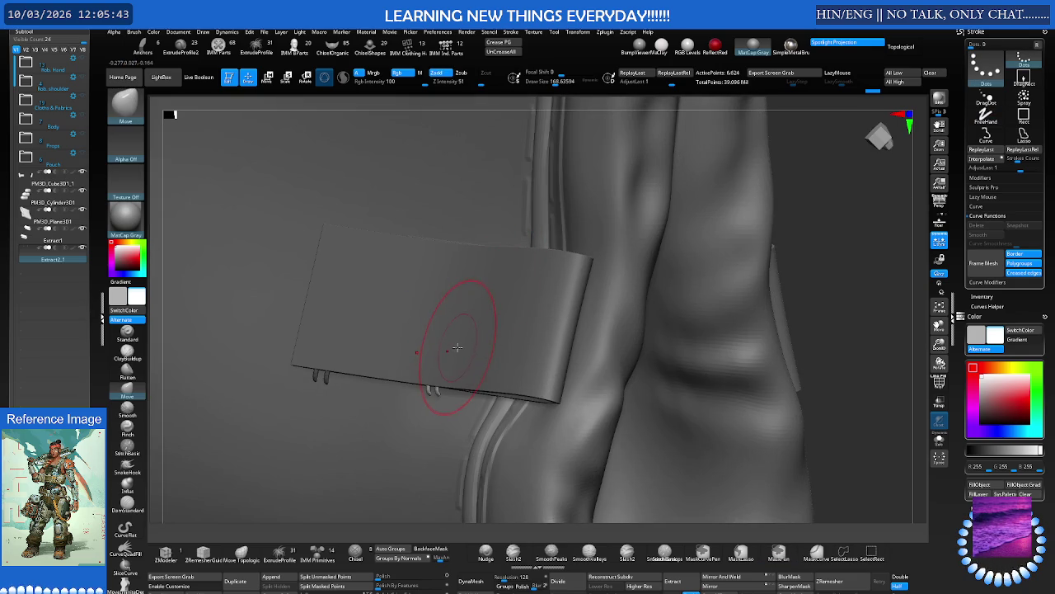
drag(461, 332, 737, 302)
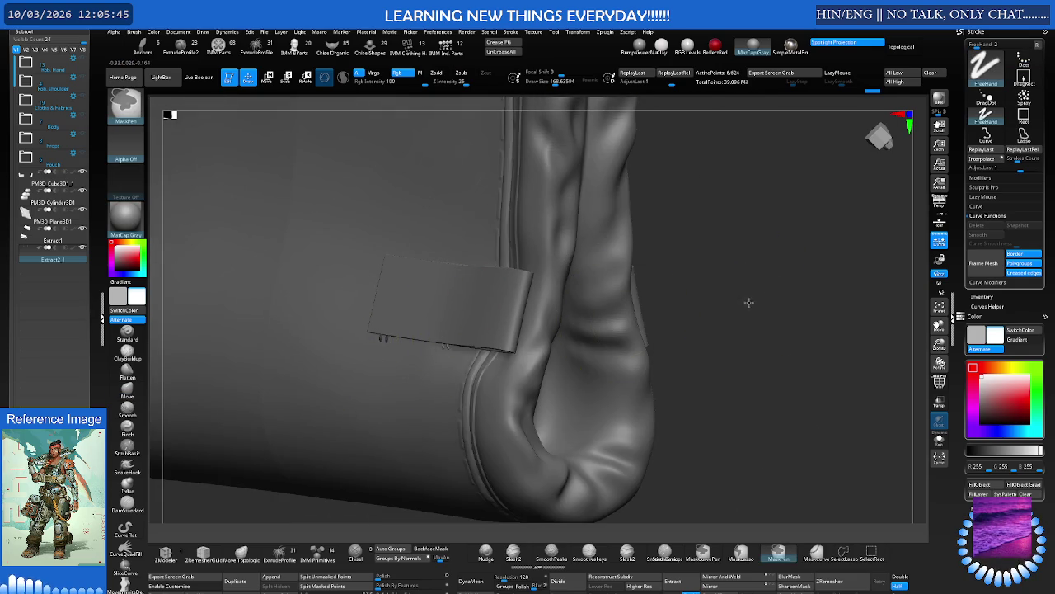
ctrl+shift+click(513, 309)
Mask around the left strip, invert it, move it slightly down, and turn Solo off
drag(513, 308, 487, 332)
ctrl+drag(332, 266, 382, 388)
ctrl+click(407, 405)
key(w)
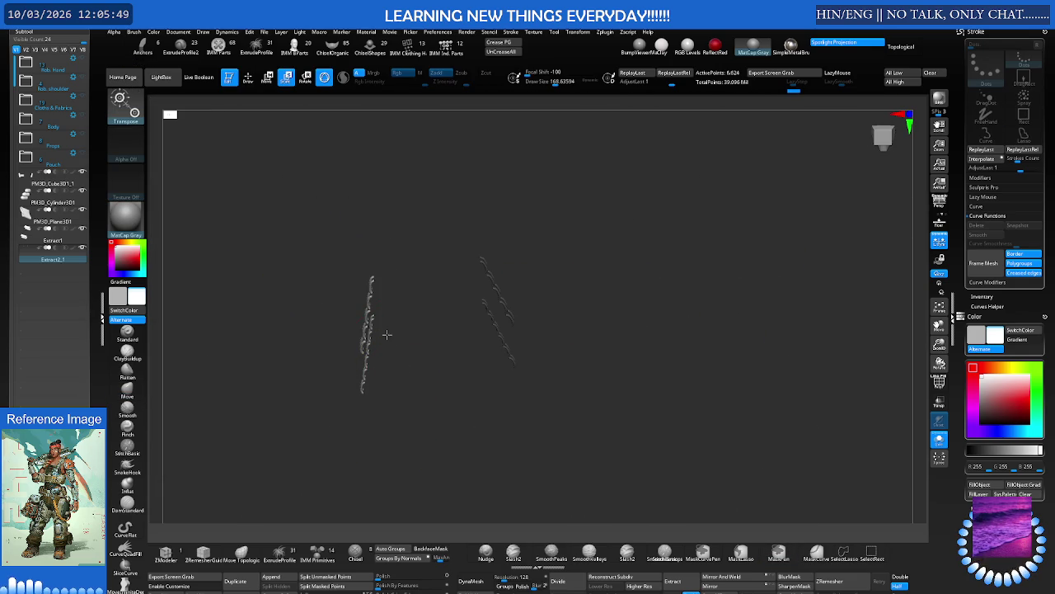
mouse_move(367, 261)
mouse_down()
mouse_move(367, 276)
mouse_move(444, 281)
mouse_move(464, 340)
mouse_up()
ctrl+shift+click(388, 299)
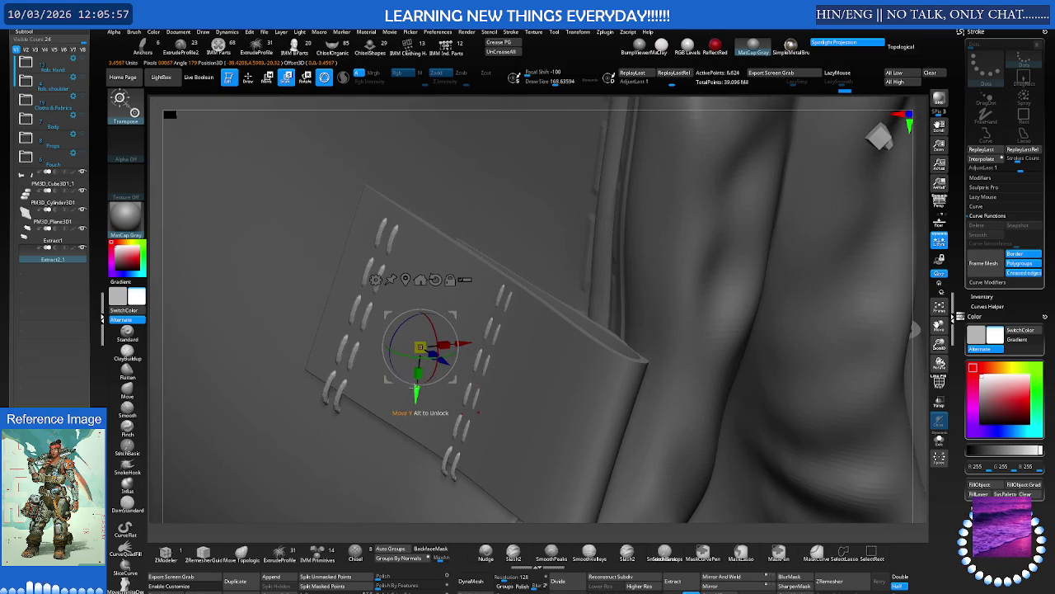
Lift the stitched strip along the green axis and scale it down slightly
drag(415, 389, 428, 348)
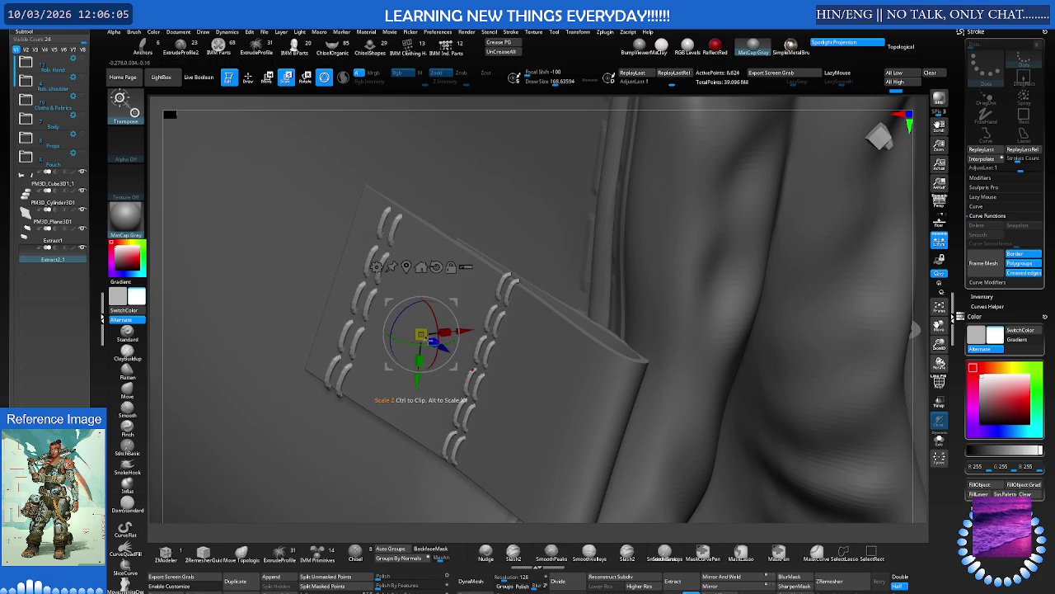
right_drag(422, 338, 470, 315)
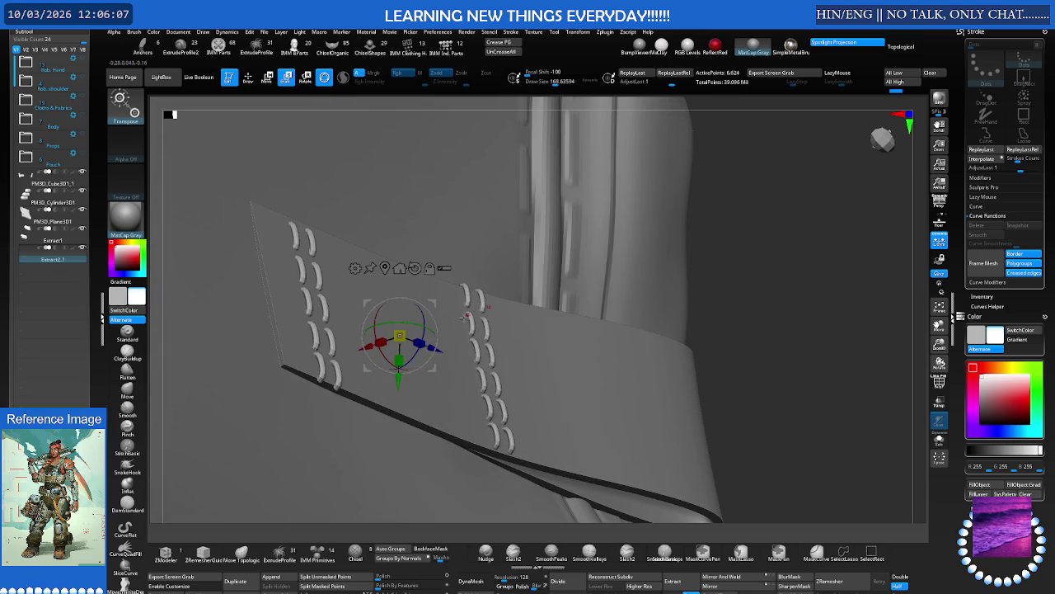
drag(407, 354, 399, 376)
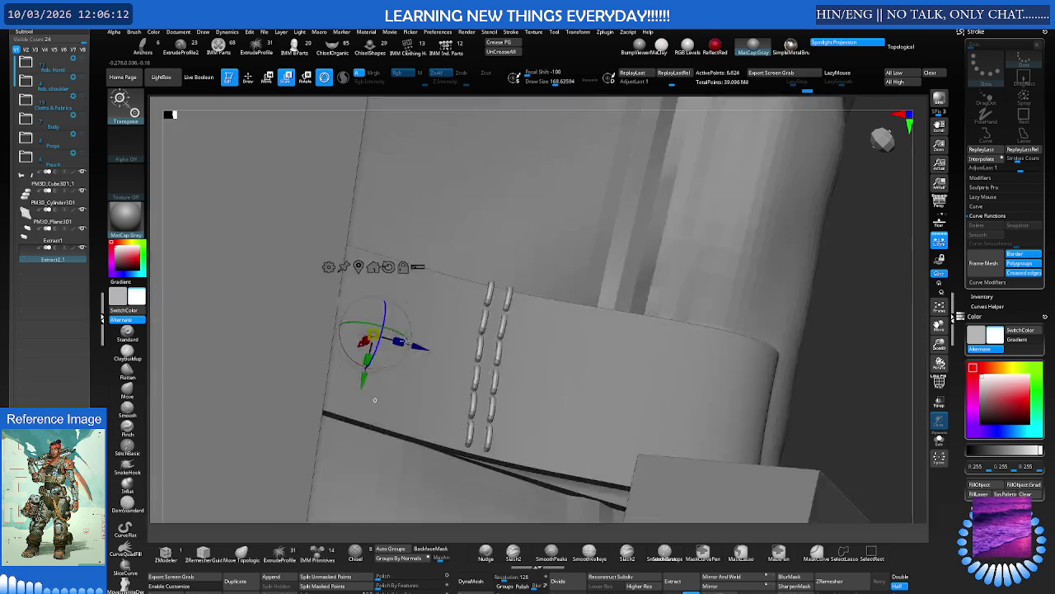
right_drag(398, 378, 436, 297)
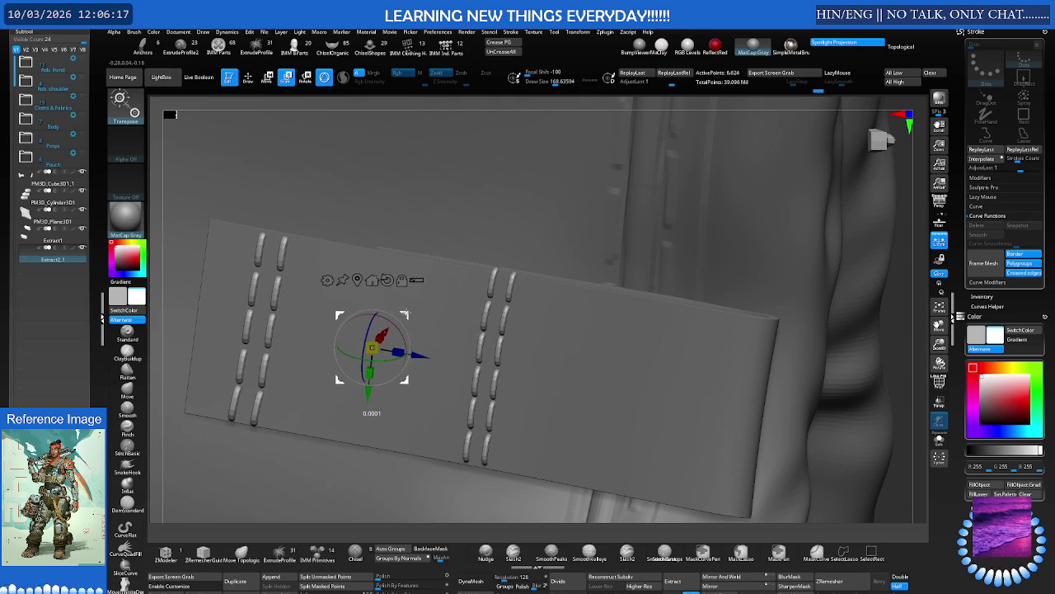
right_drag(473, 259, 577, 297)
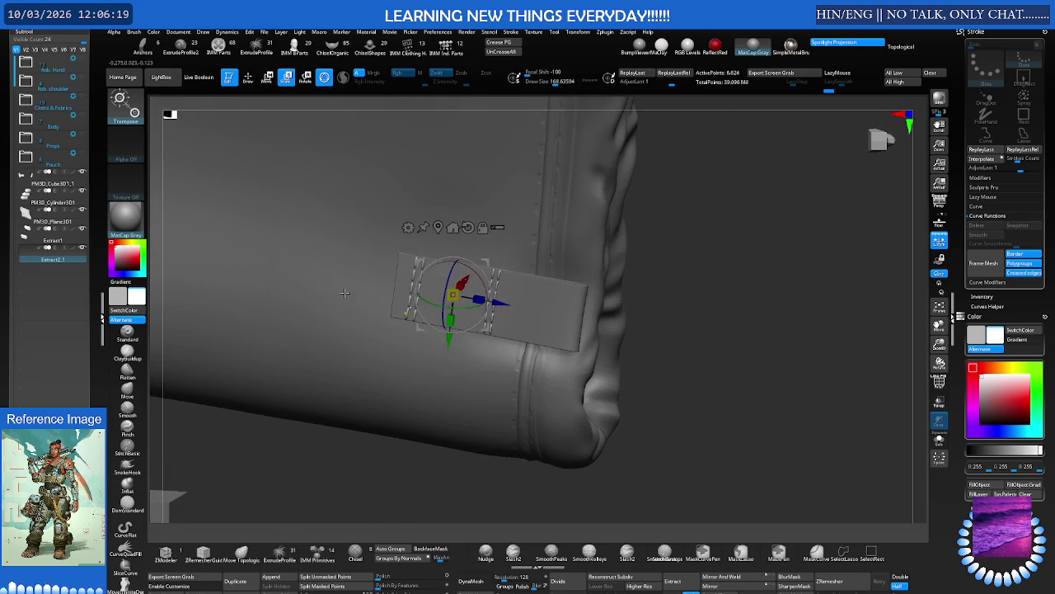
Orbit around the bag to inspect the strap loop and front
key(q)
key(ctrl)
key(w)
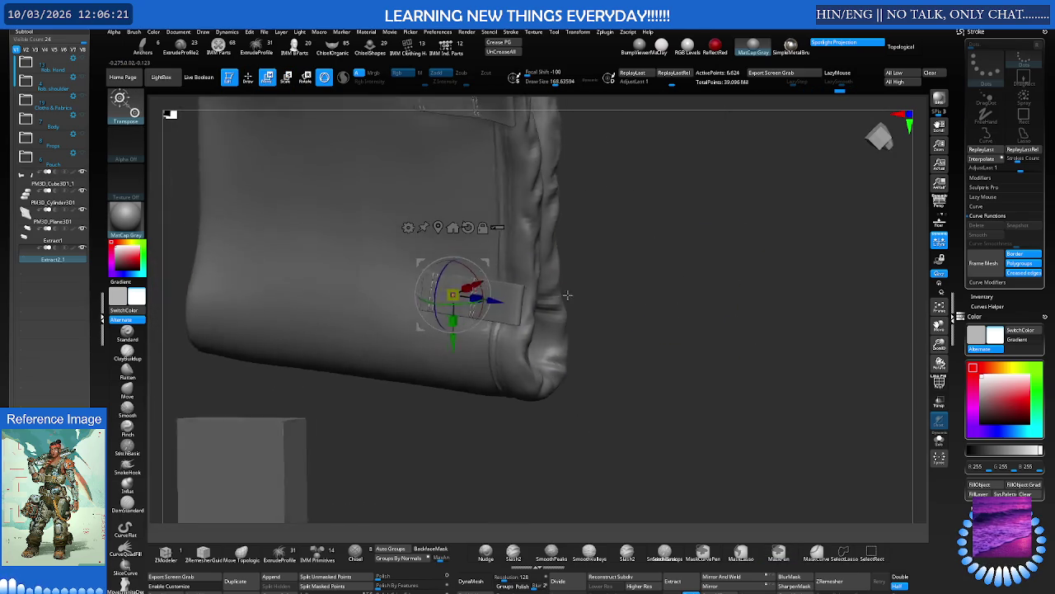
right_drag(653, 305, 566, 276)
key(q)
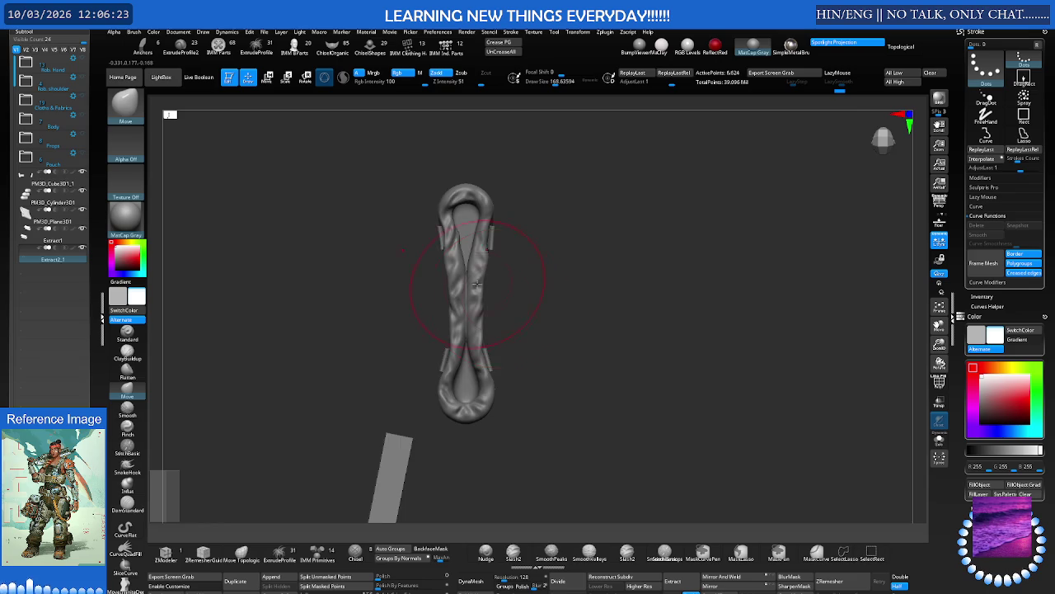
right_drag(501, 250, 512, 272)
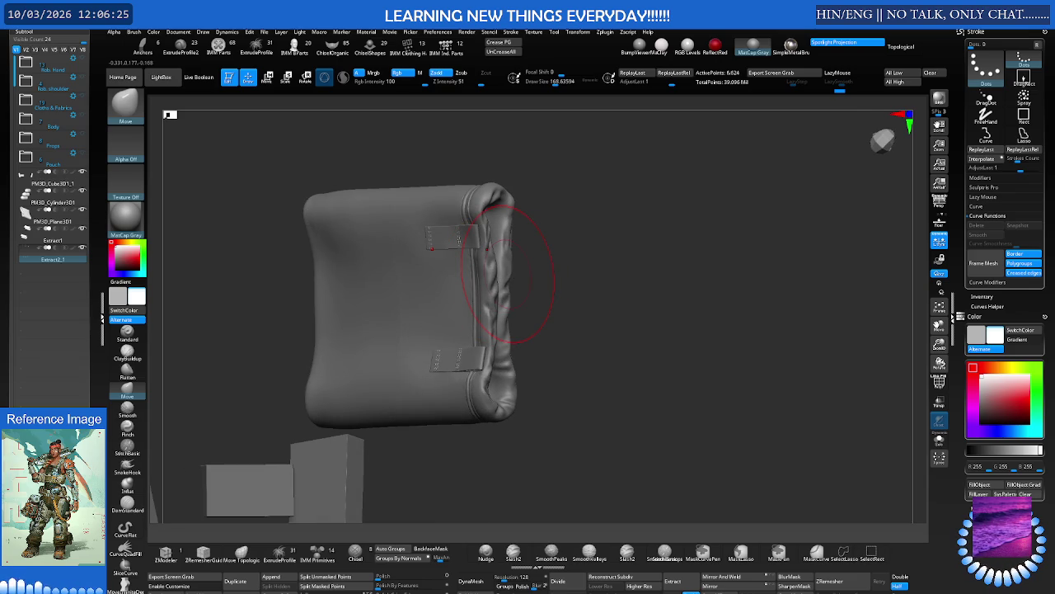
mouse_move(516, 281)
right_down()
mouse_move(519, 247)
mouse_move(525, 288)
mouse_move(534, 270)
mouse_move(464, 275)
mouse_move(435, 247)
mouse_move(476, 264)
mouse_move(417, 261)
mouse_move(461, 263)
mouse_move(429, 261)
mouse_move(449, 252)
mouse_move(449, 282)
right_up()
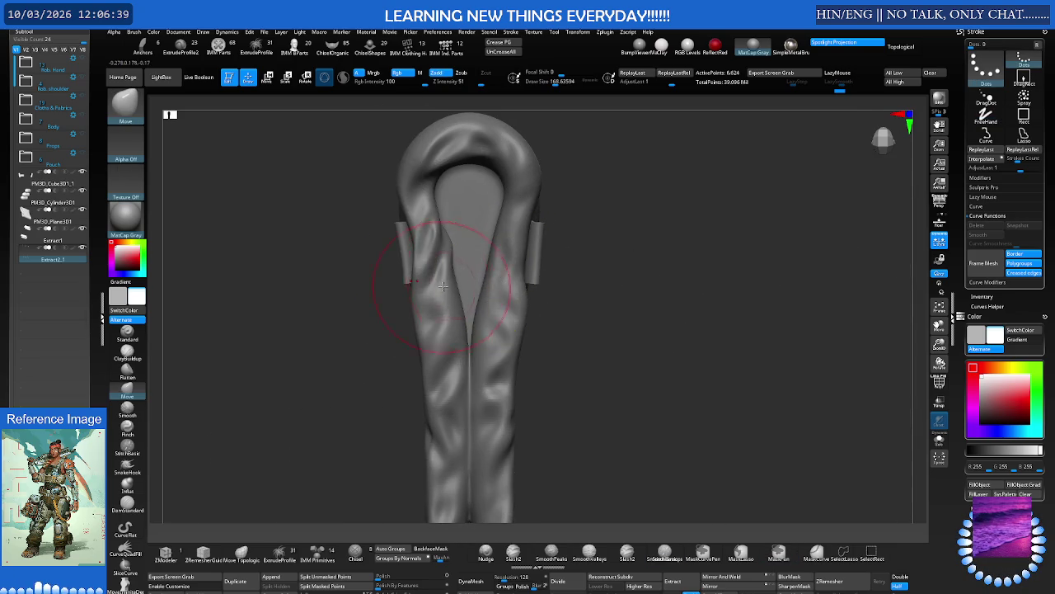
Set Draw Size to 53.35 and load the IMM Primitives insert brush
key(s)
drag(440, 282, 353, 405)
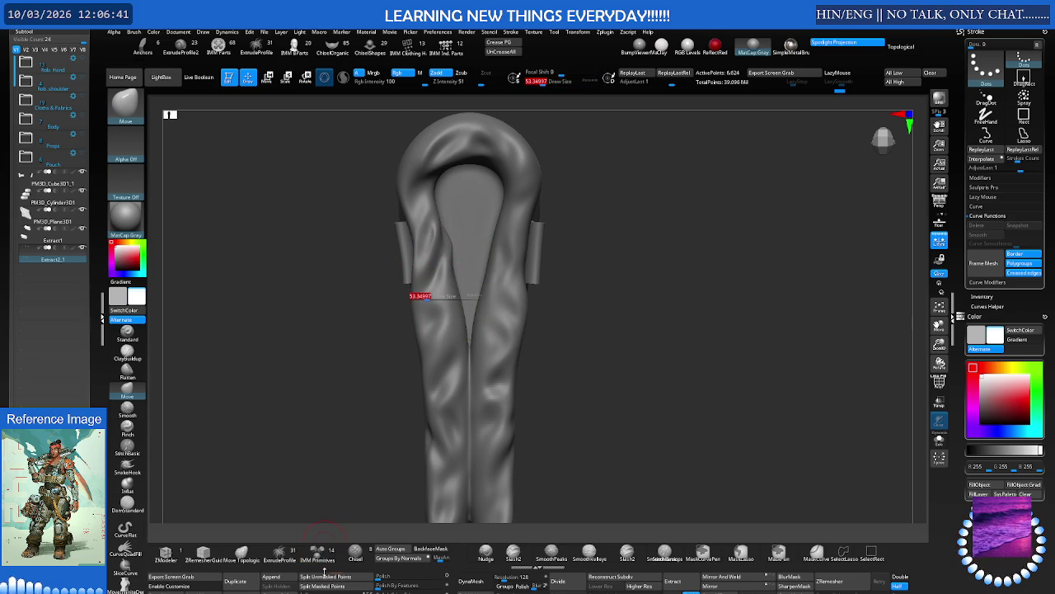
click(318, 552)
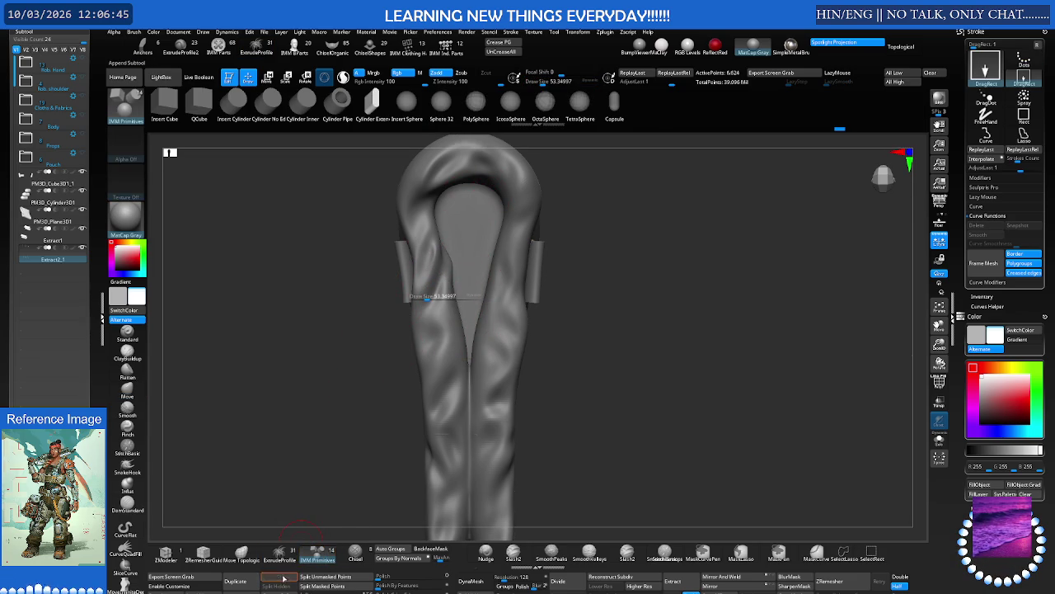
Append a Cylinder3D subtool, select it, and stretch it along Y into a tall thin rod
click(283, 577)
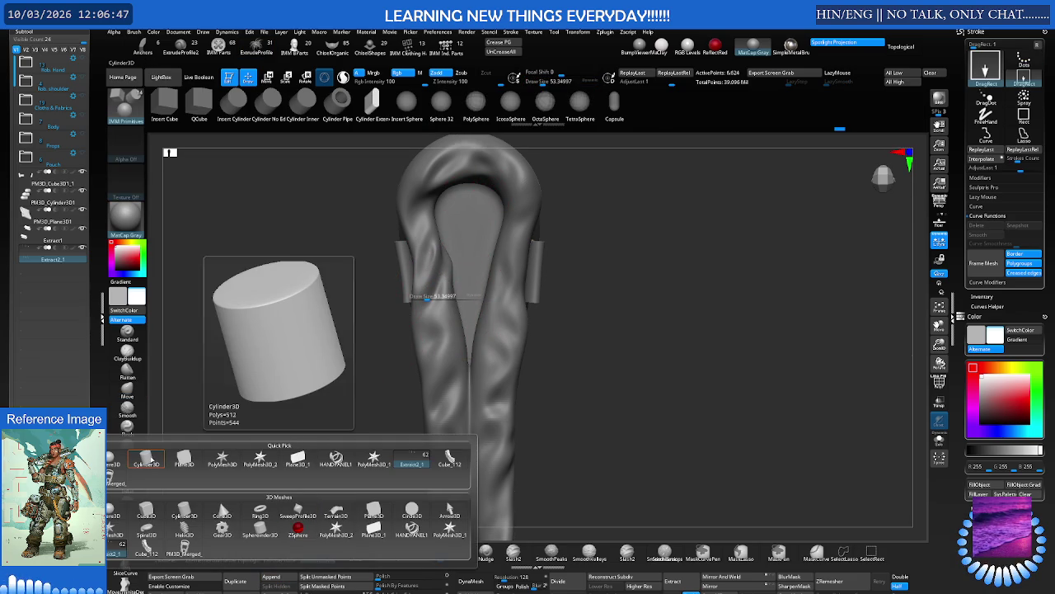
click(148, 460)
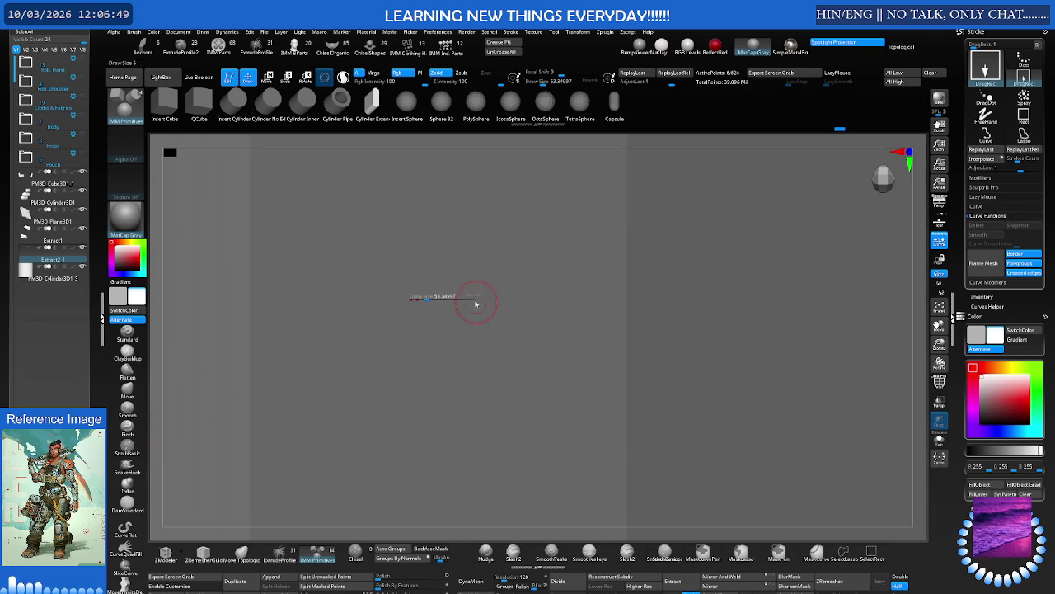
key(n)
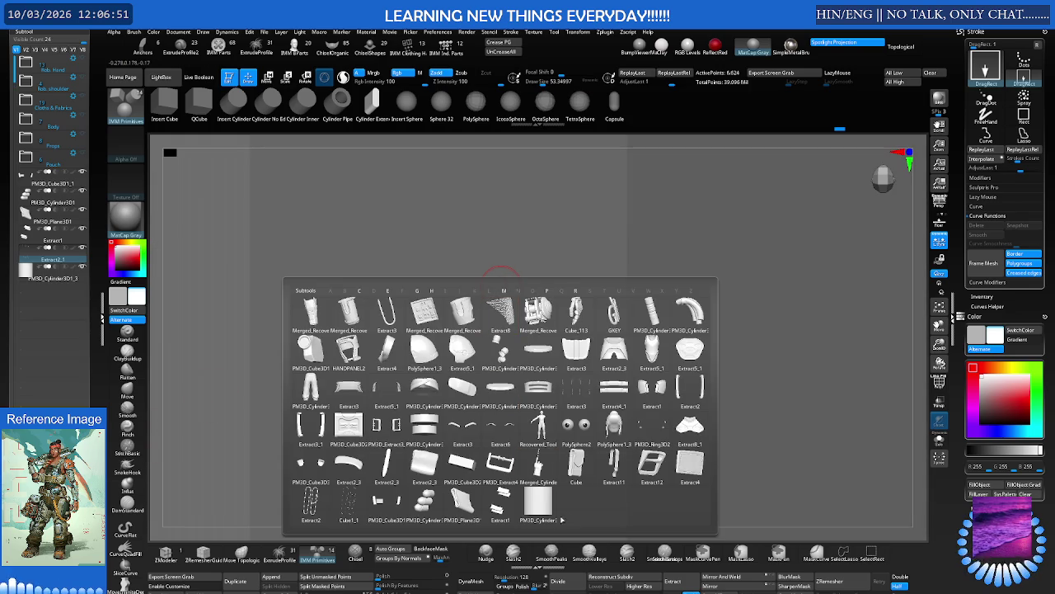
click(544, 499)
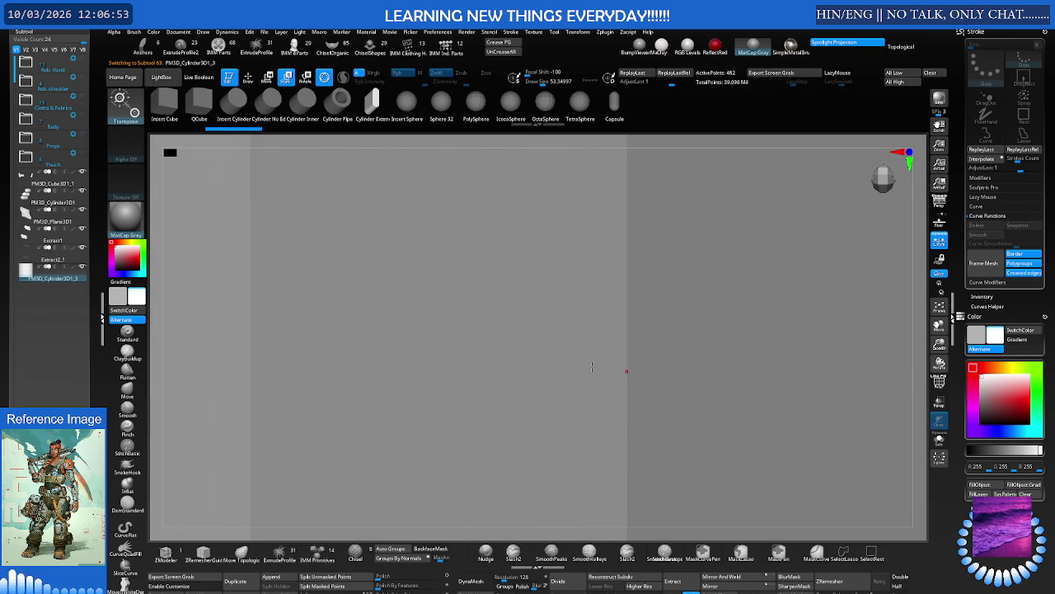
key(f)
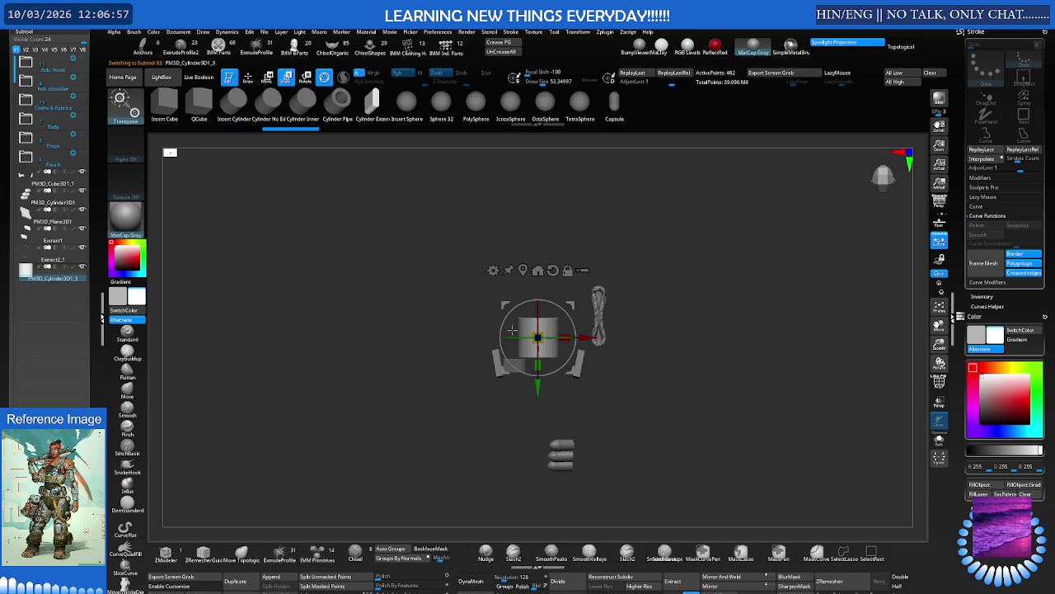
scroll(537, 338, up, 5)
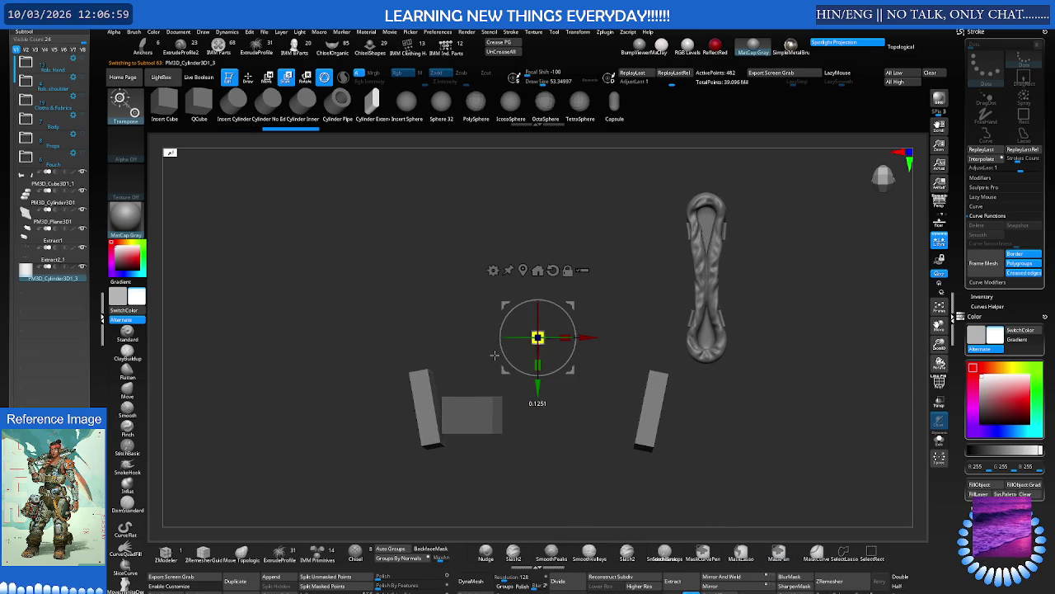
drag(541, 385, 541, 434)
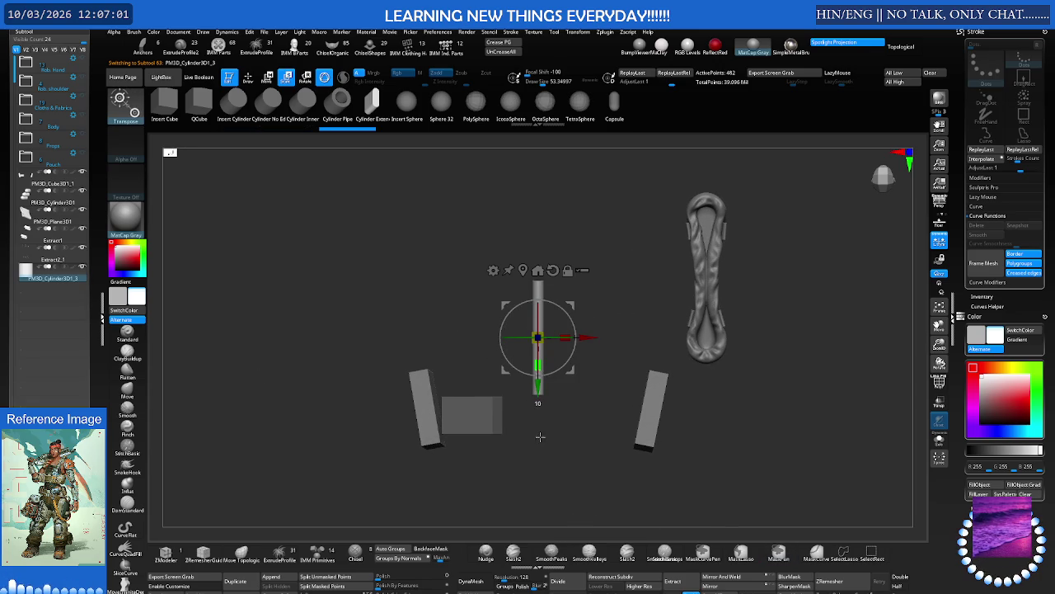
Scale the rod down and frame the strap, hiding the box mesh
drag(538, 337, 513, 330)
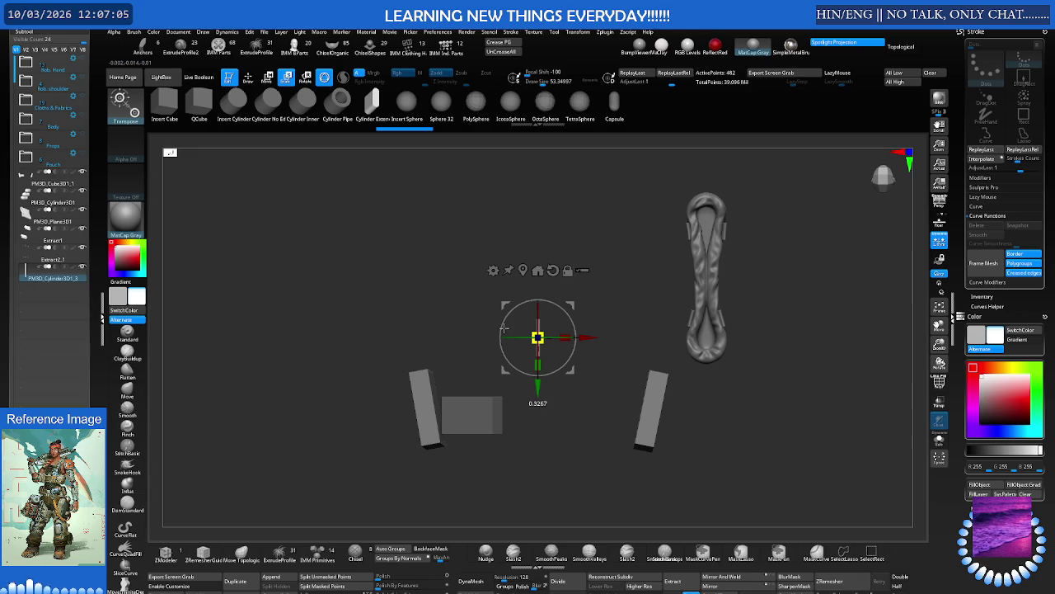
scroll(504, 327, up, 3)
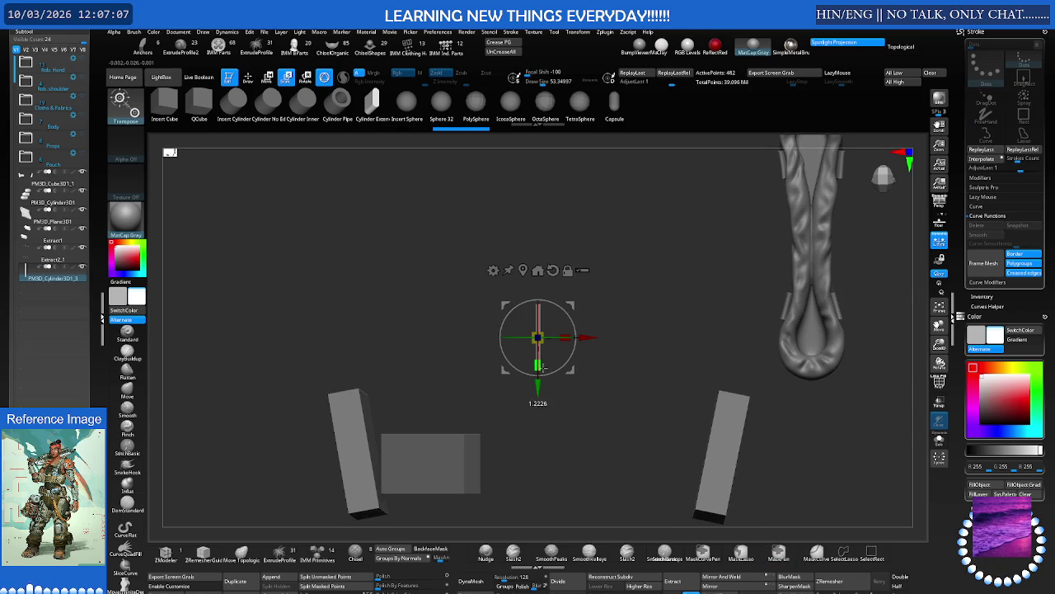
alt+drag(605, 306, 491, 319)
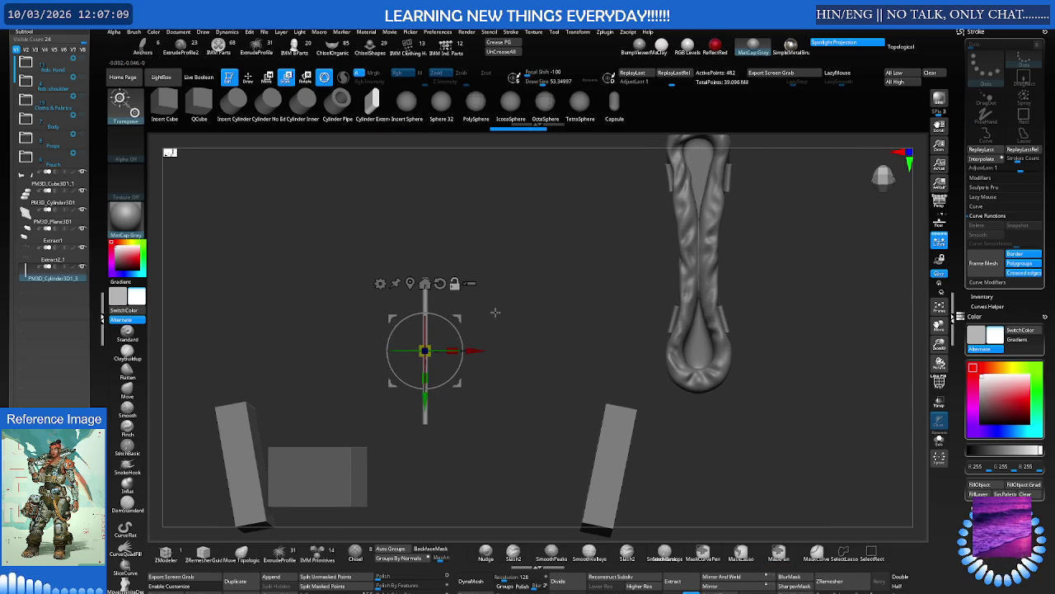
mouse_move(434, 340)
alt+mouse_down()
mouse_move(381, 356)
mouse_move(511, 354)
alt+mouse_up()
alt+click(585, 256)
alt+drag(620, 221, 577, 284)
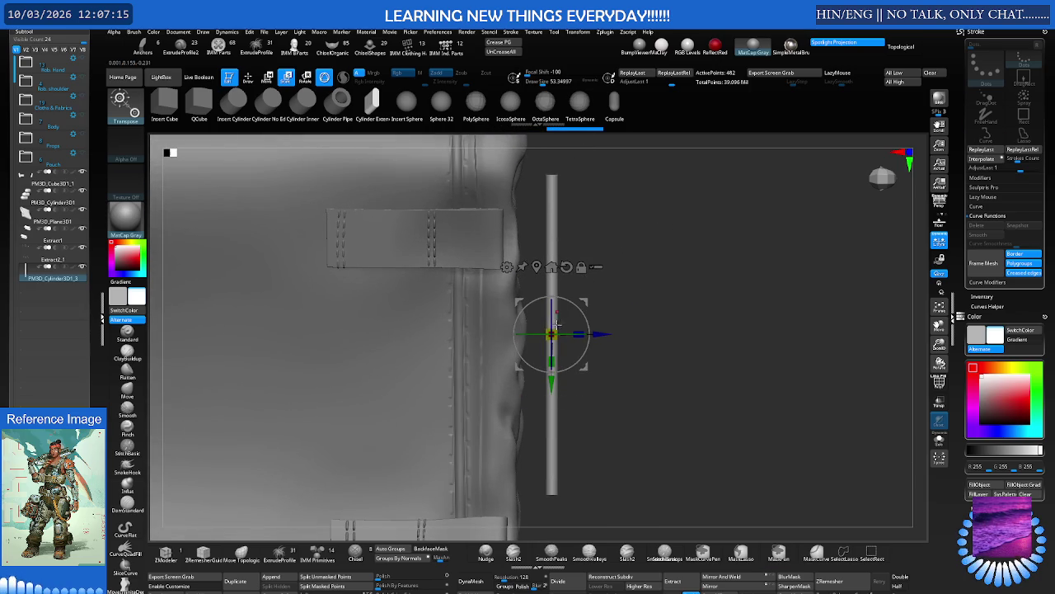
ctrl+shift+click(551, 334)
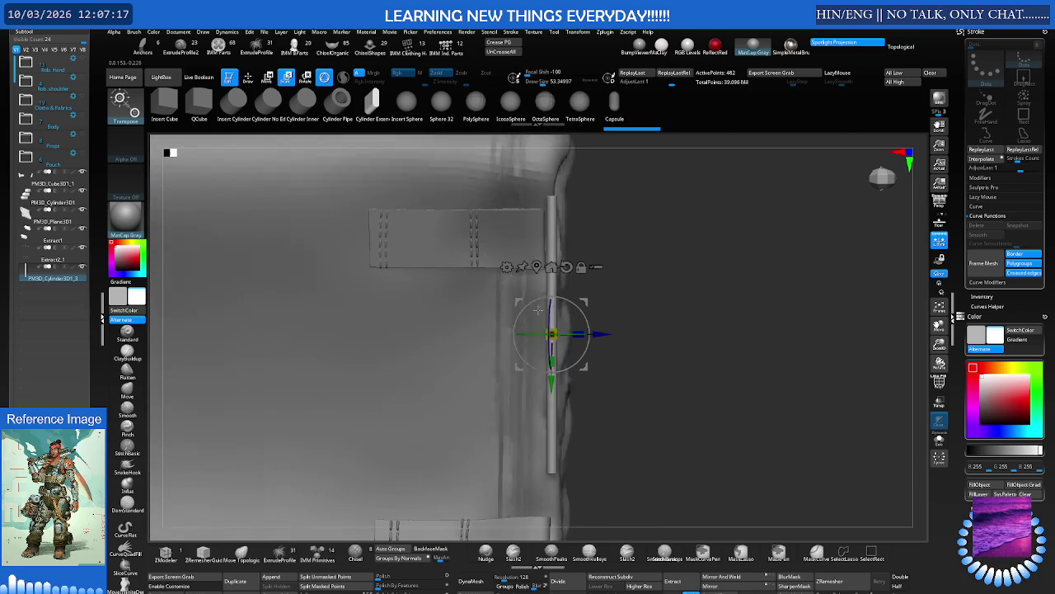
mouse_move(643, 267)
alt+mouse_down()
mouse_move(448, 296)
mouse_move(342, 296)
alt+mouse_up()
Move the rod onto the strap, adjusting its height against the loop
mouse_move(276, 365)
mouse_down()
mouse_move(554, 377)
mouse_move(678, 311)
mouse_move(472, 309)
mouse_up()
drag(392, 392, 397, 387)
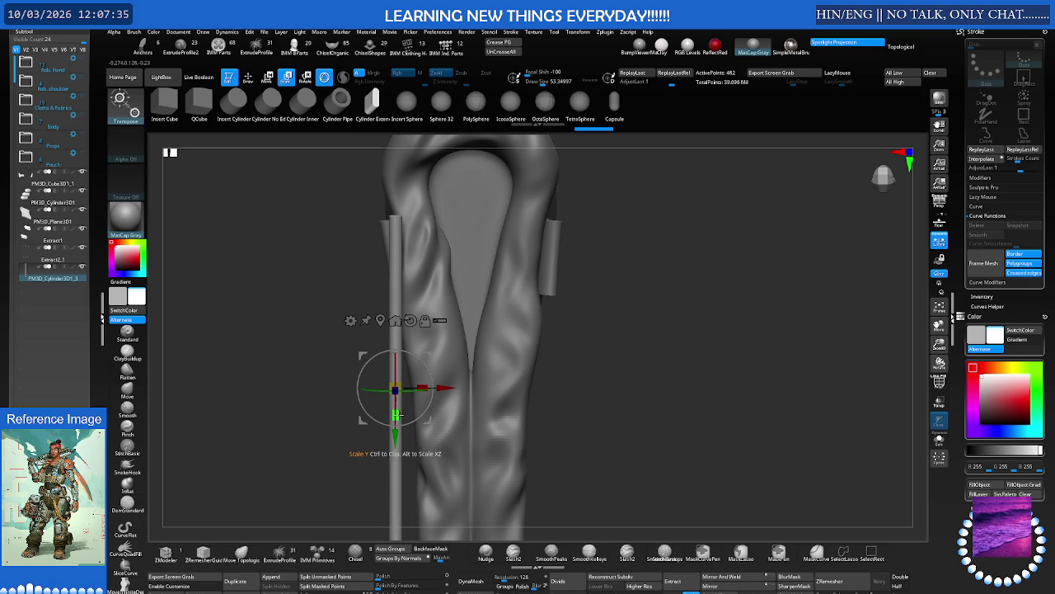
drag(395, 417, 397, 420)
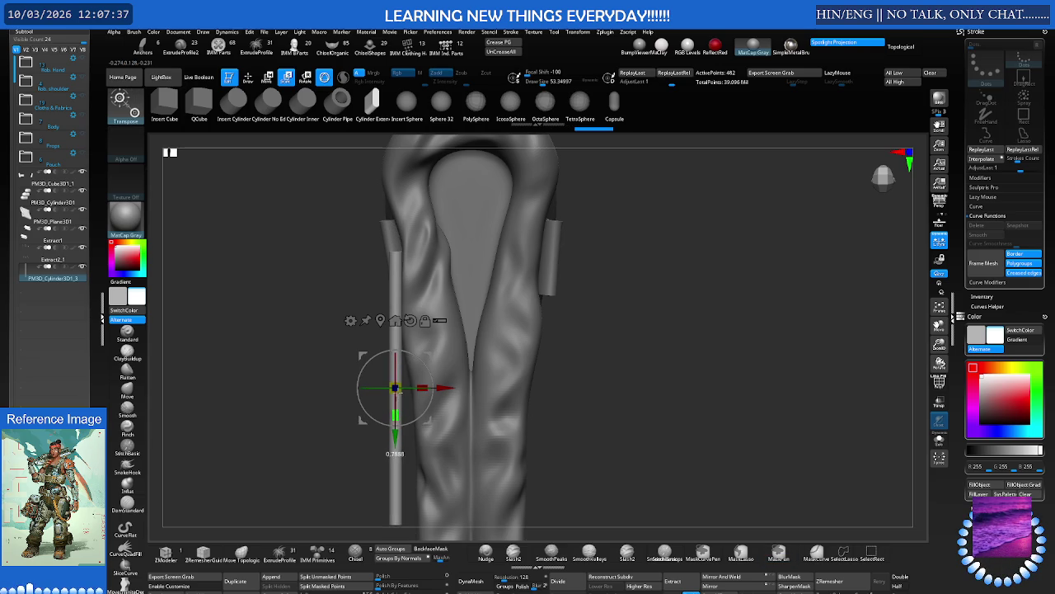
drag(423, 366, 436, 369)
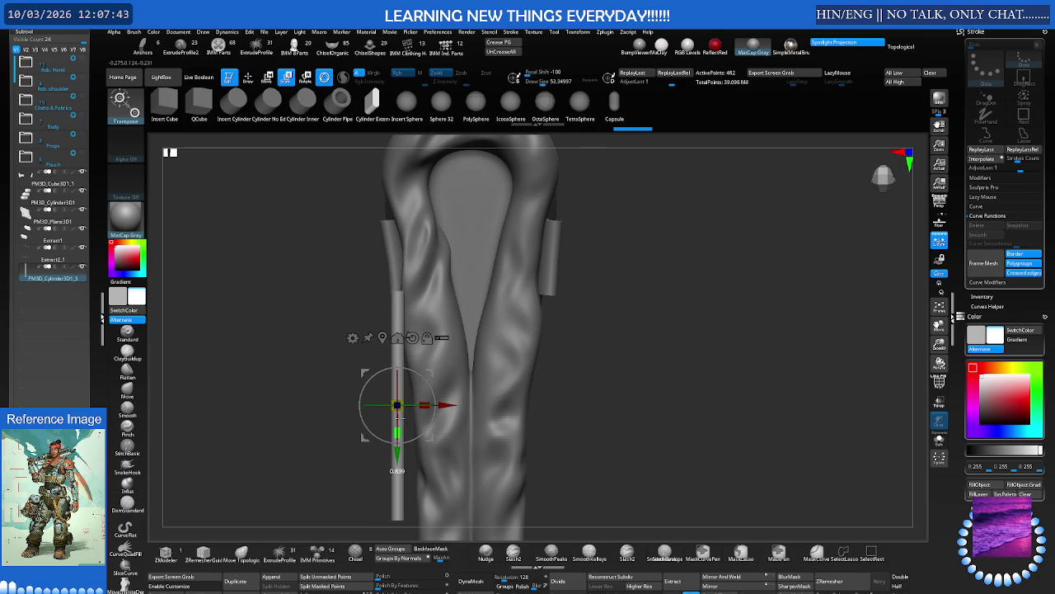
mouse_move(401, 416)
right_down()
mouse_move(462, 412)
mouse_move(462, 363)
right_up()
alt+right_drag(382, 432, 346, 429)
Tilt the rod diagonally and lay it flatter across the strap loop
drag(345, 396, 388, 341)
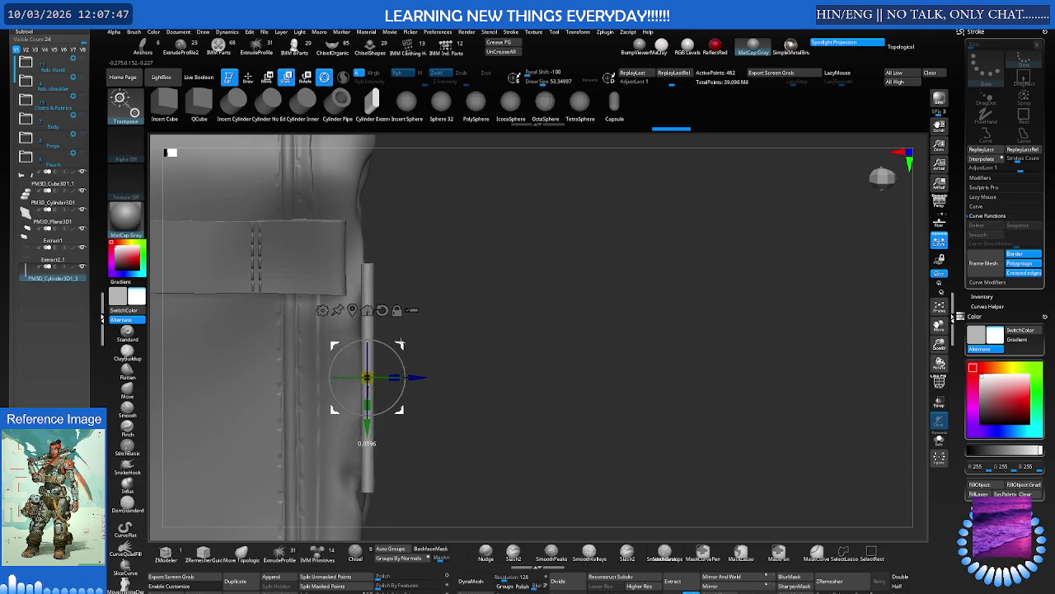
right_drag(389, 341, 401, 312)
mouse_move(403, 312)
mouse_down()
mouse_move(438, 306)
mouse_move(504, 254)
mouse_up()
drag(503, 256, 497, 233)
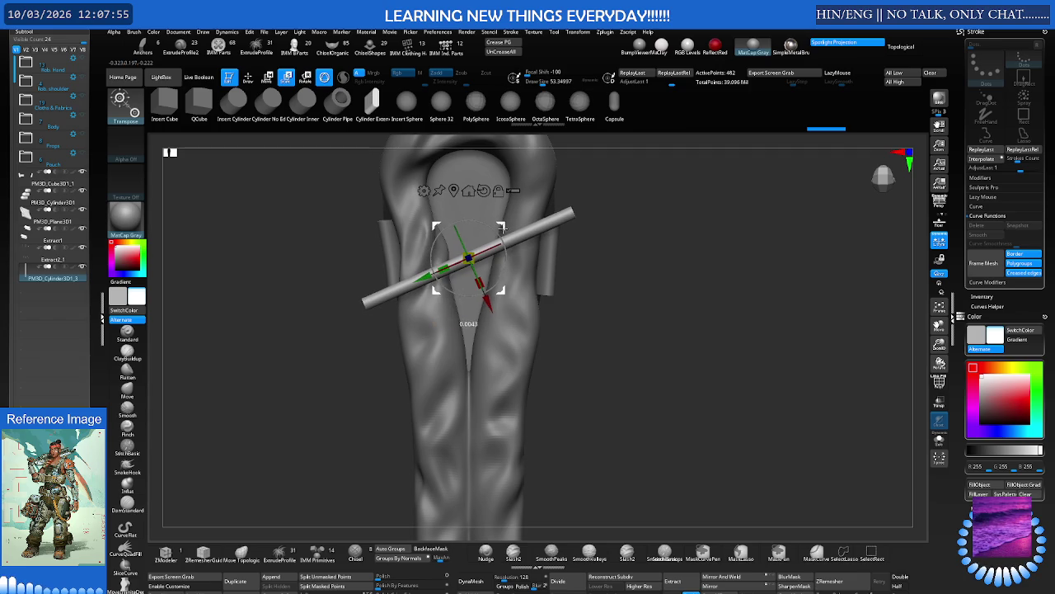
mouse_move(527, 371)
mouse_down()
mouse_move(462, 253)
mouse_move(589, 238)
mouse_move(534, 251)
mouse_move(592, 249)
mouse_up()
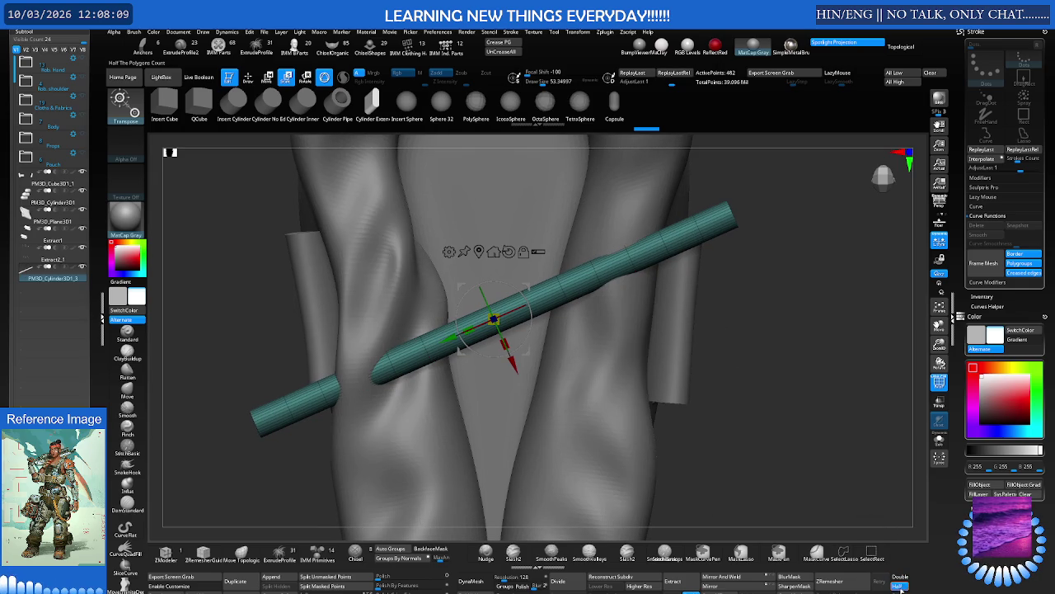
Run ZRemesher three times on the rod, then open the gizmo's Transform Type deformer list
click(853, 583)
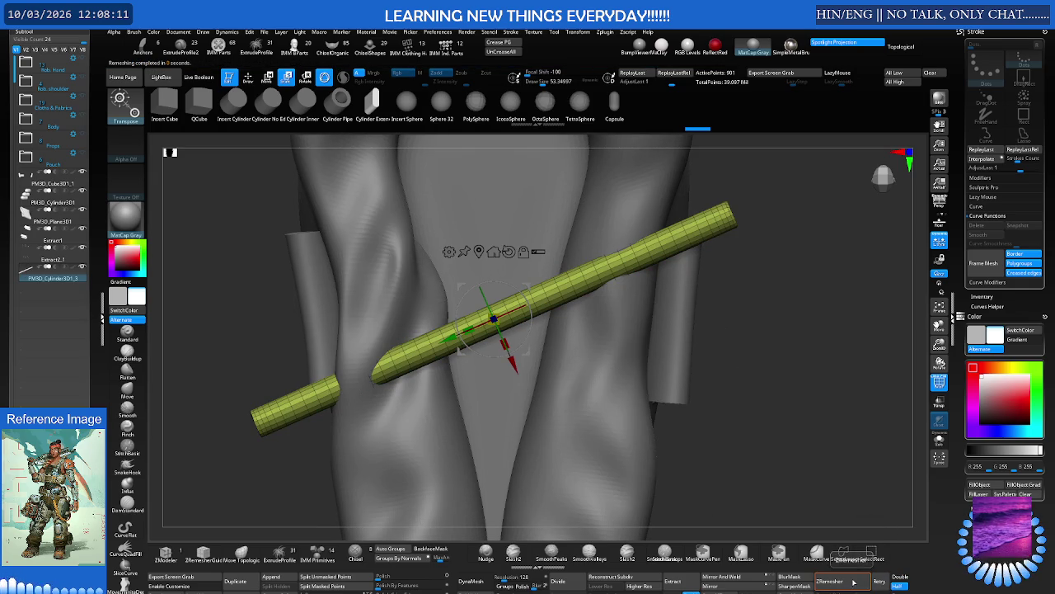
click(841, 583)
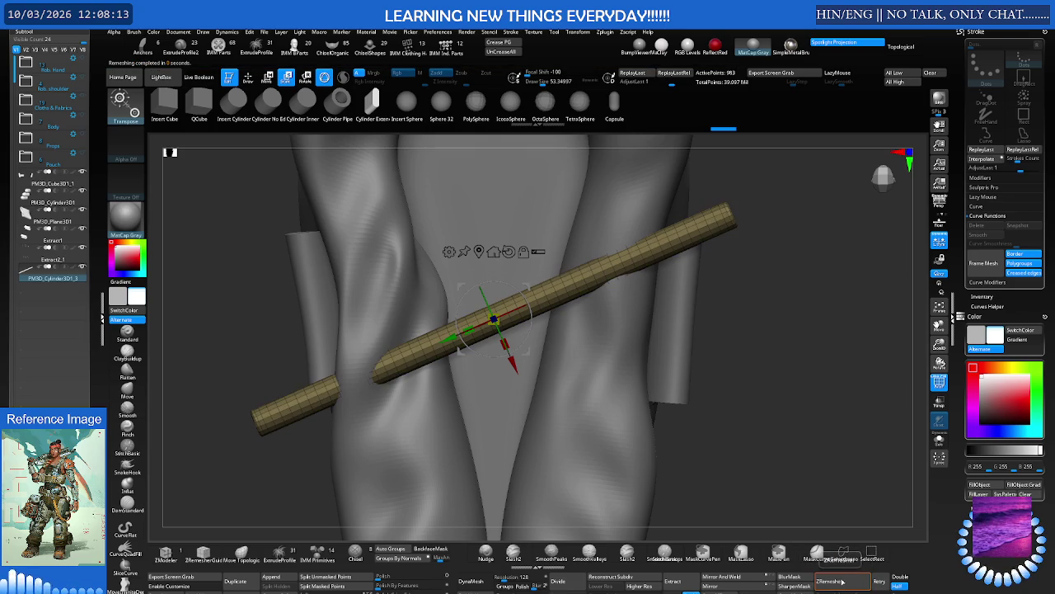
click(842, 582)
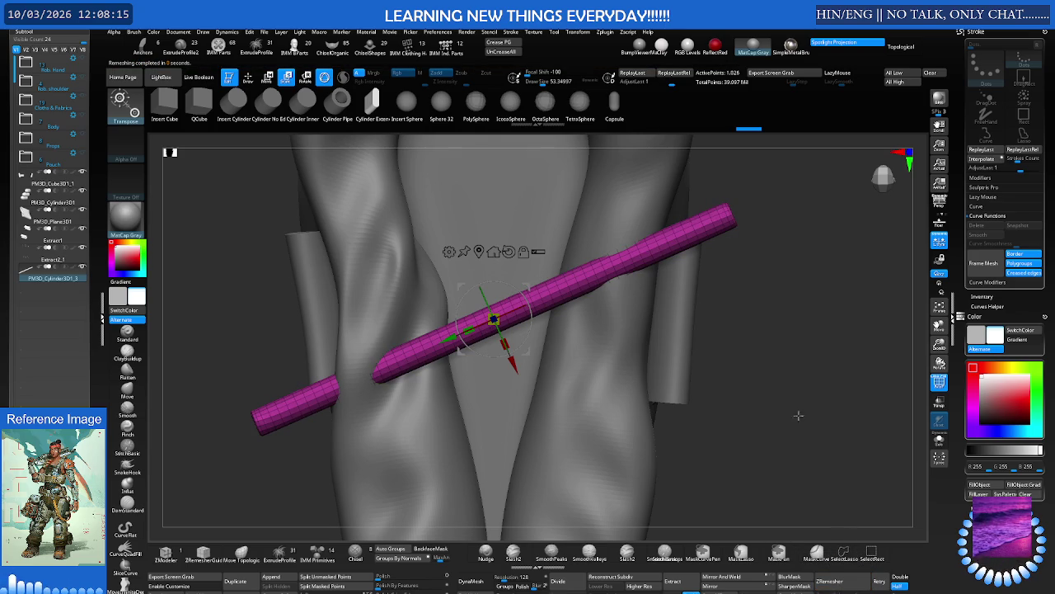
mouse_move(448, 295)
mouse_down()
mouse_move(462, 305)
mouse_move(429, 313)
mouse_move(584, 247)
mouse_move(577, 260)
mouse_up()
drag(446, 330, 500, 282)
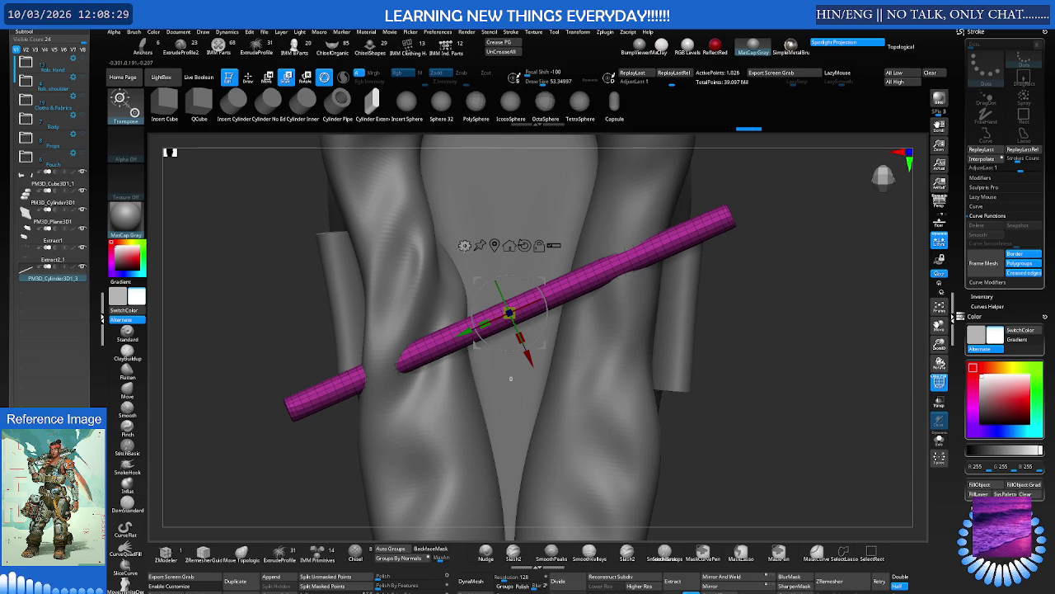
click(464, 245)
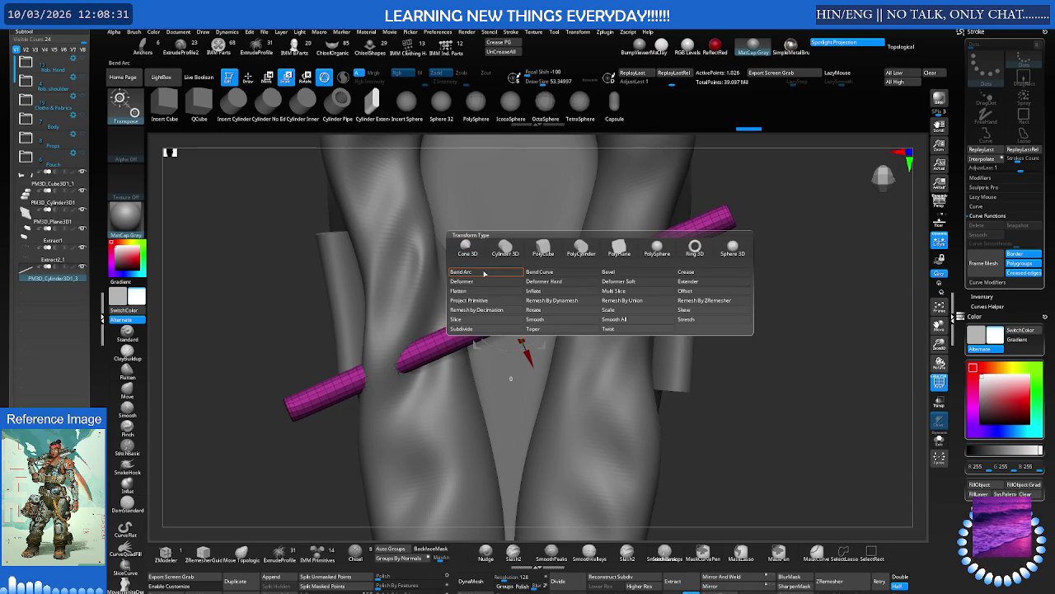
Add a Bend Curve deformer to the magenta rod and start curving its end
click(539, 272)
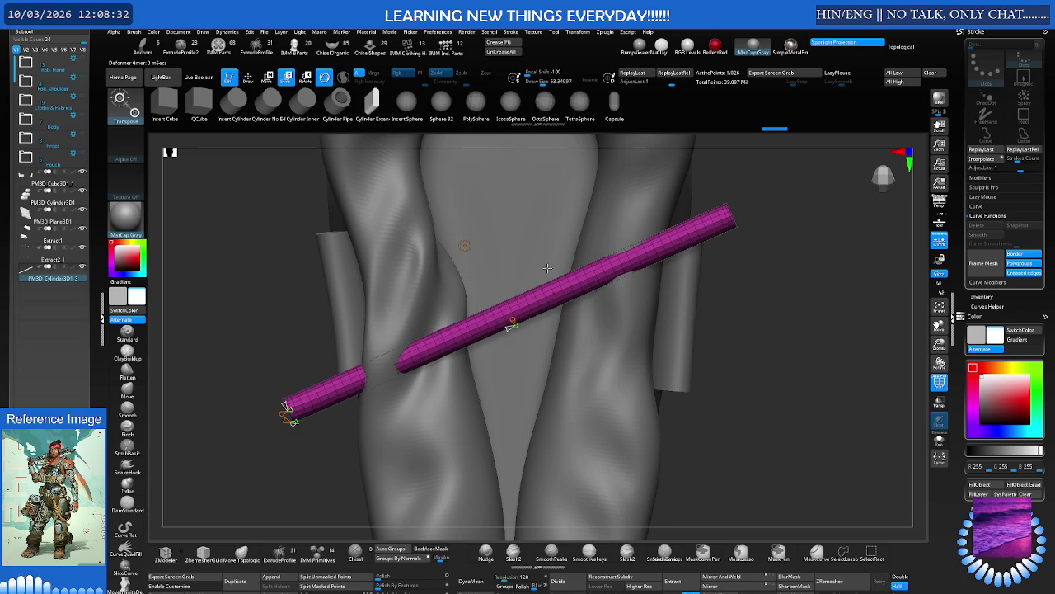
click(465, 246)
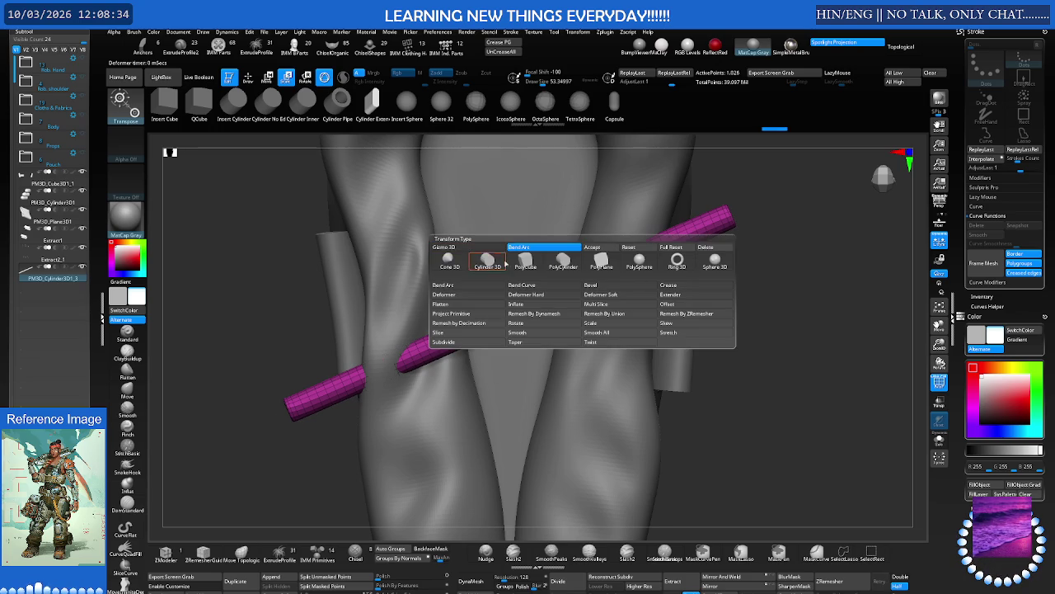
click(536, 285)
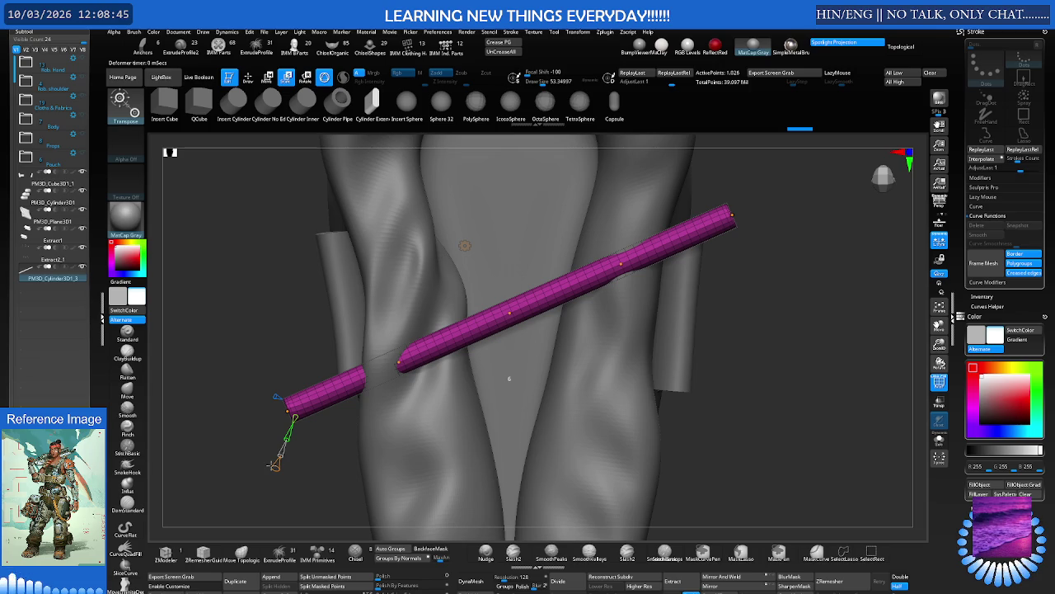
mouse_move(325, 343)
mouse_down()
mouse_move(466, 289)
mouse_move(486, 330)
mouse_move(448, 353)
mouse_move(395, 358)
mouse_move(412, 278)
mouse_move(428, 272)
mouse_up()
drag(443, 373, 437, 397)
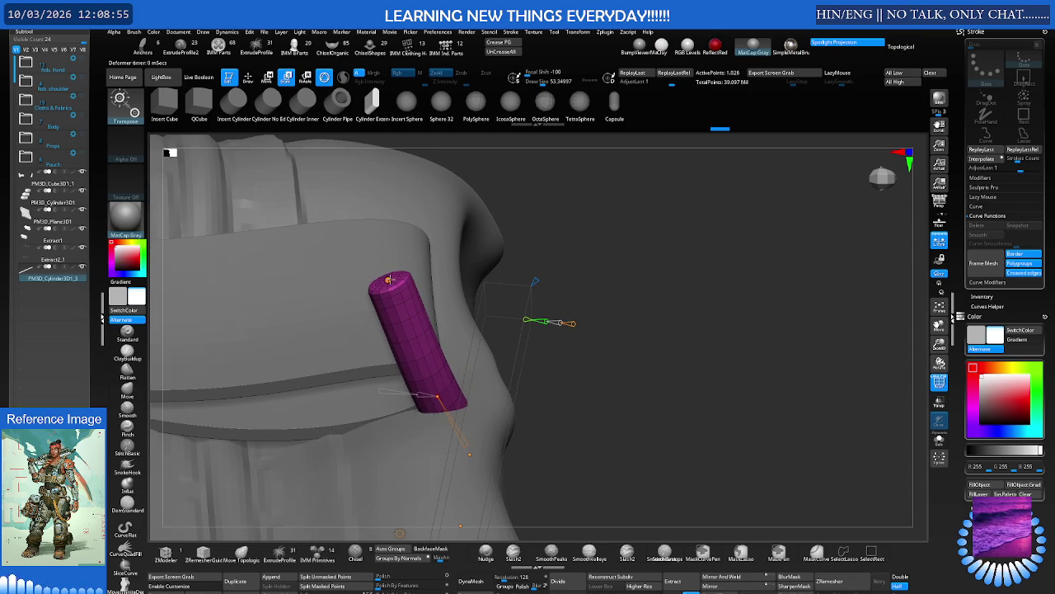
mouse_move(388, 273)
mouse_down()
mouse_move(361, 396)
mouse_move(366, 437)
mouse_move(340, 296)
mouse_up()
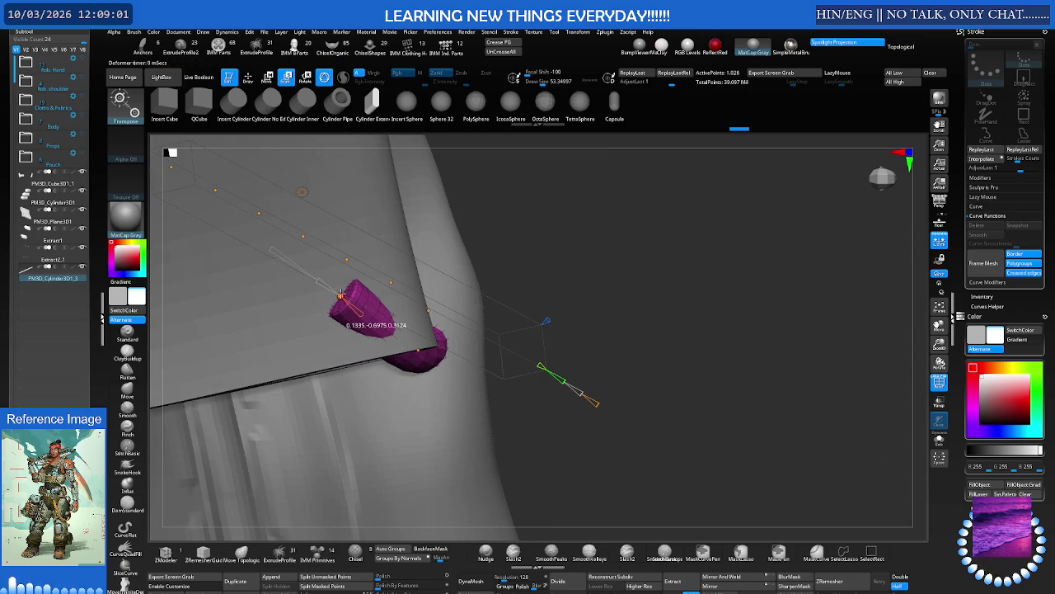
Drag the curve points to bend the rod into a continuous curve along the strap
mouse_move(339, 295)
right_down()
mouse_move(391, 279)
mouse_move(427, 327)
mouse_move(412, 347)
right_up()
drag(359, 323, 321, 309)
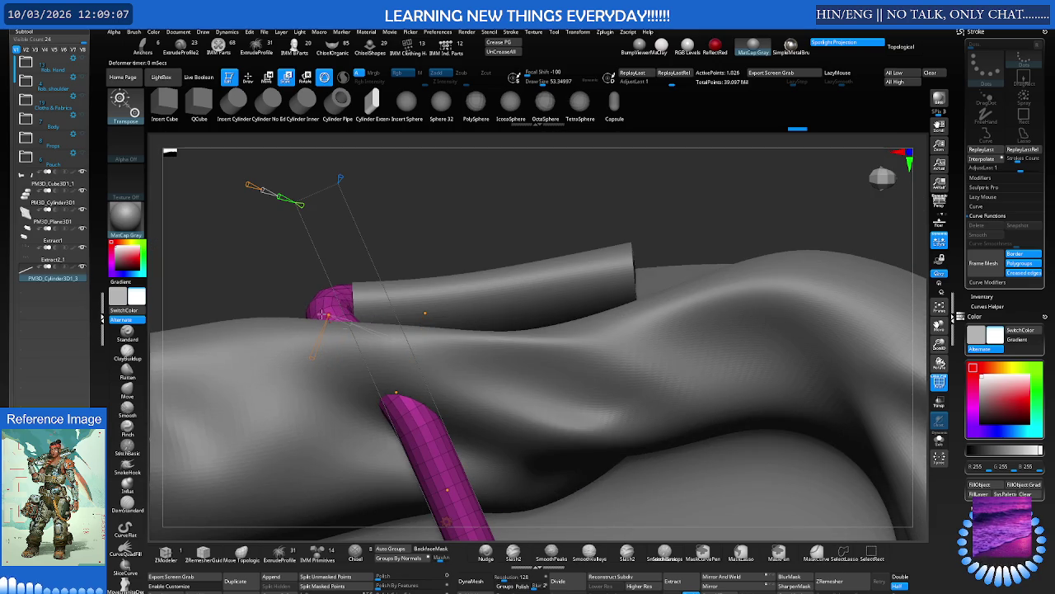
right_drag(375, 361, 338, 400)
drag(404, 387, 340, 375)
right_drag(339, 375, 366, 284)
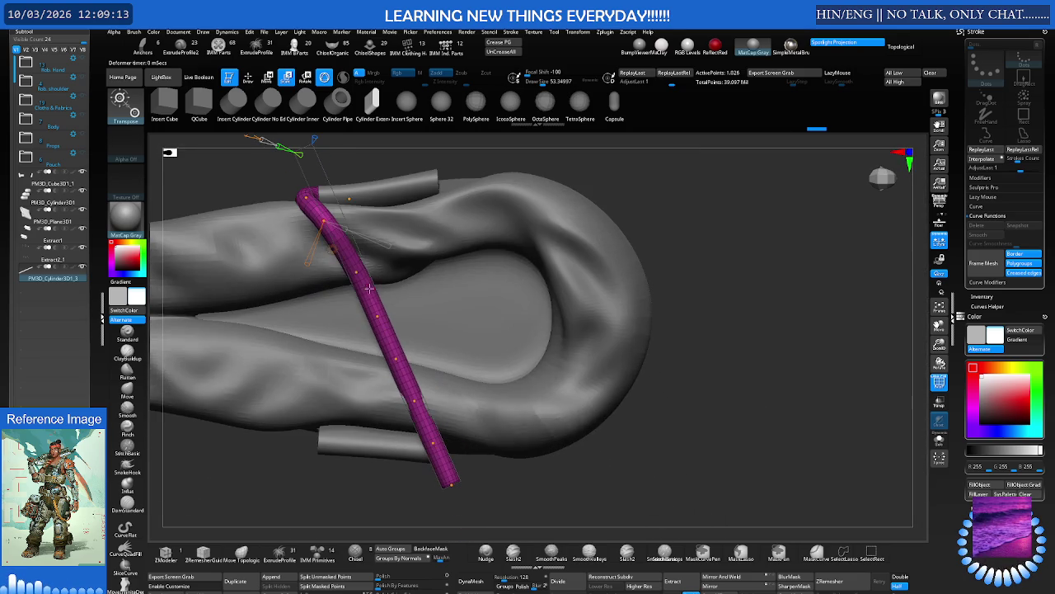
mouse_move(326, 224)
right_down()
mouse_move(301, 271)
mouse_move(330, 253)
mouse_move(351, 267)
right_up()
drag(351, 266, 365, 260)
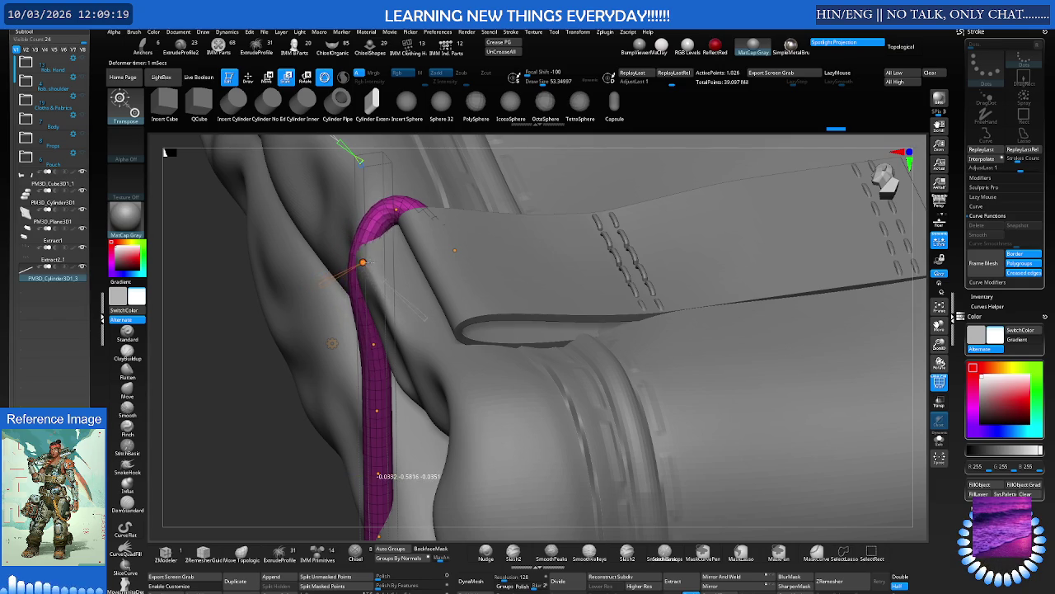
mouse_move(365, 260)
right_down()
mouse_move(411, 248)
mouse_move(399, 300)
right_up()
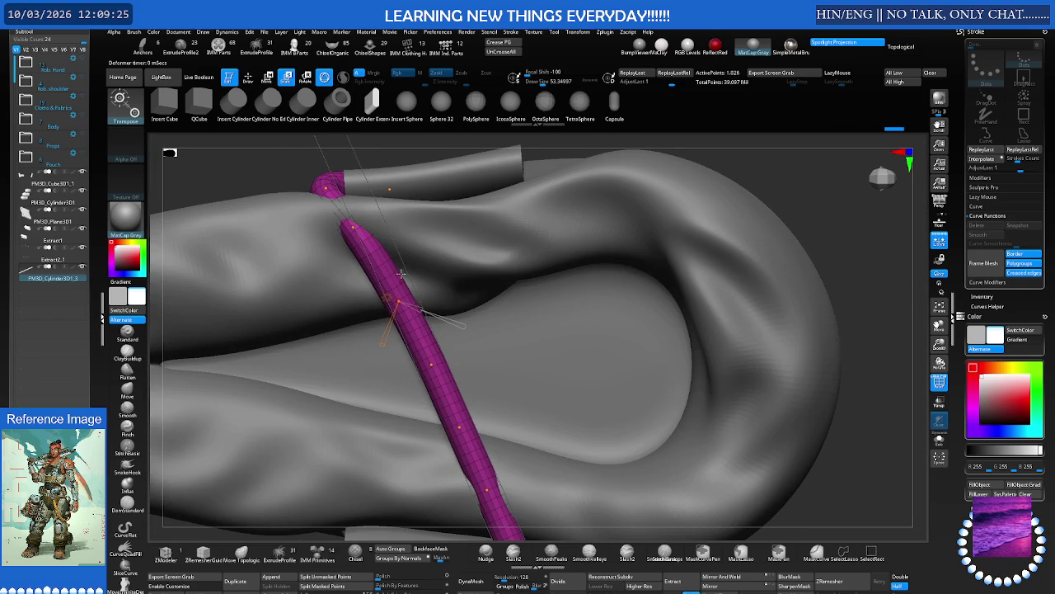
Seat the rod's upper end over the strap edge, checking the fit from the side
right_drag(366, 239, 349, 236)
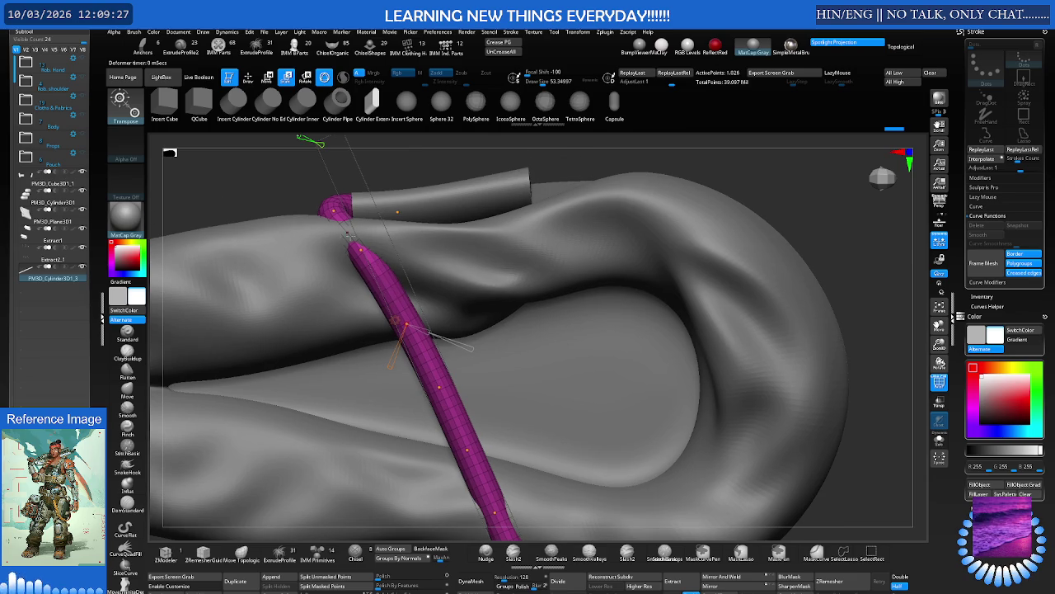
drag(333, 210, 395, 205)
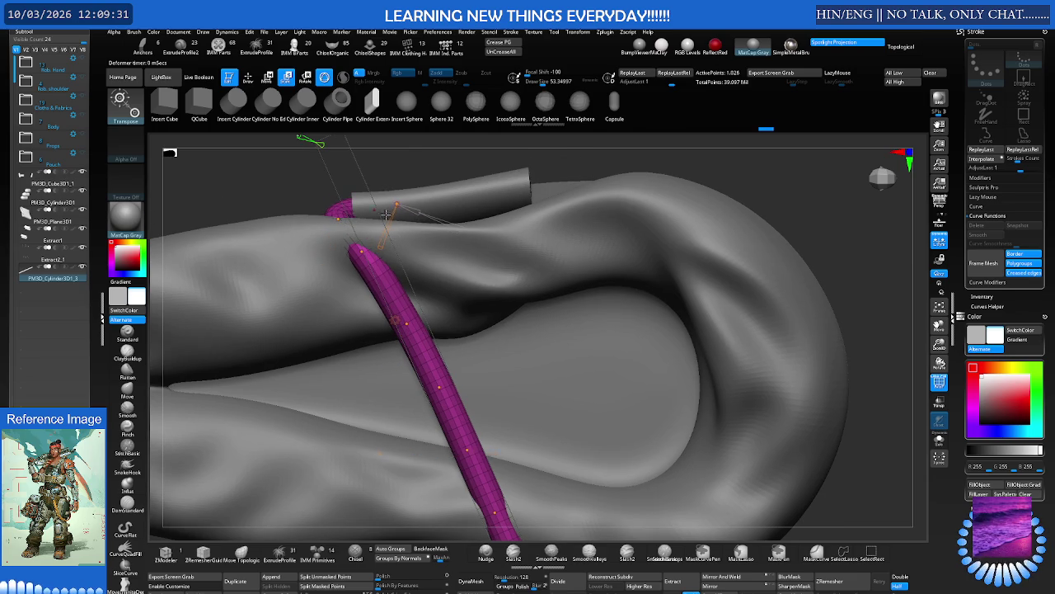
right_drag(395, 205, 378, 258)
drag(311, 320, 331, 346)
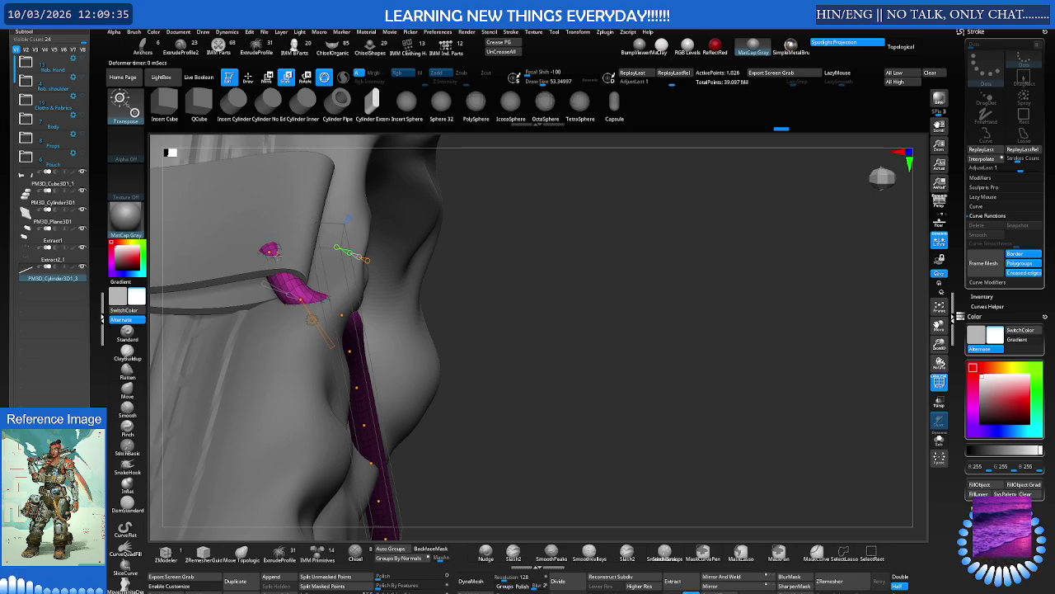
drag(272, 251, 284, 260)
right_drag(288, 261, 316, 278)
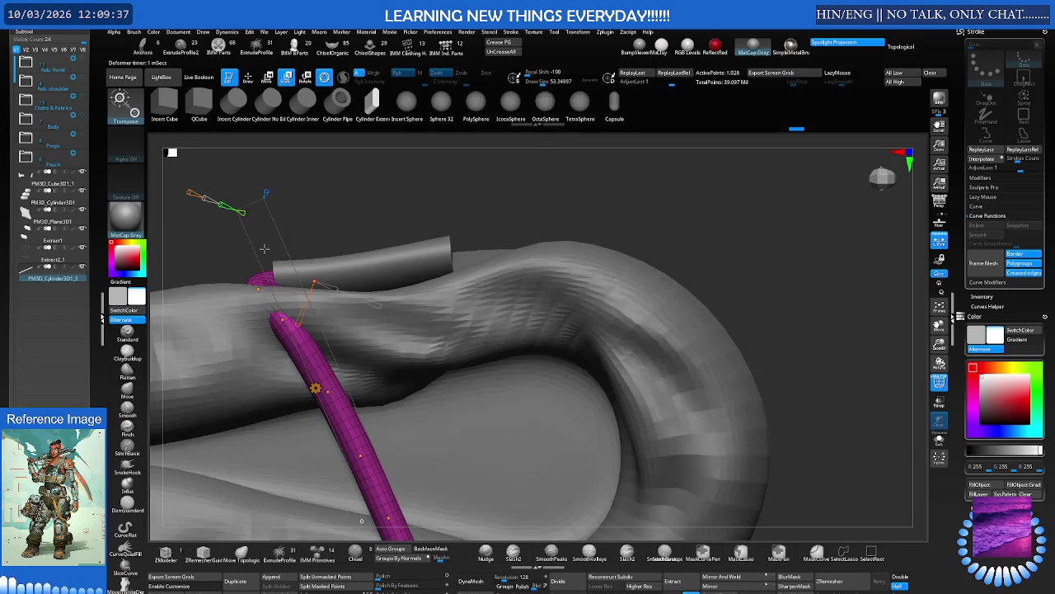
alt+click(349, 264)
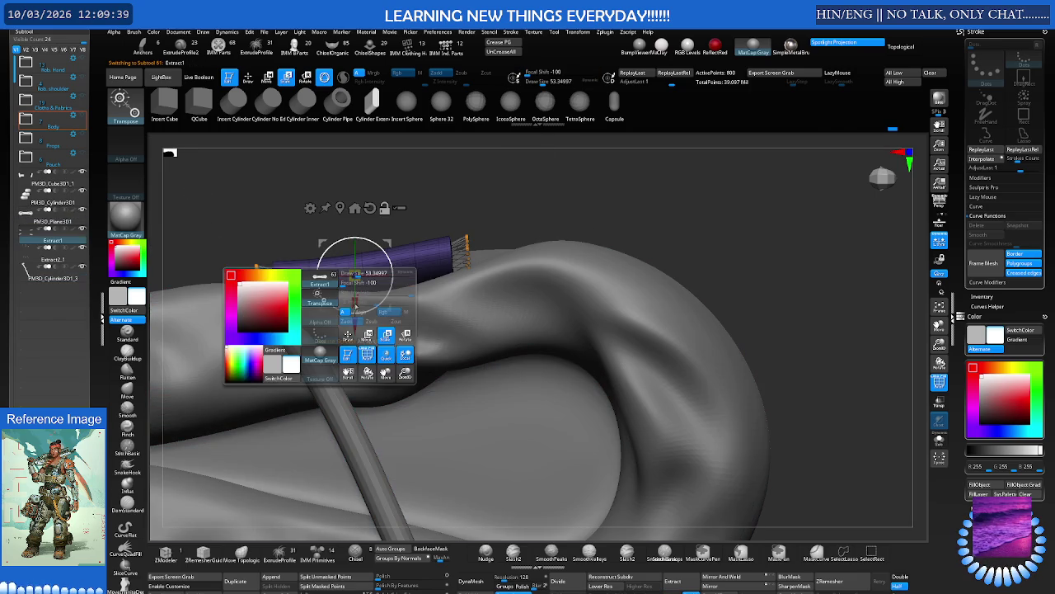
Reselect the rod, add another Bend Curve deformer, and view it from a low side angle
alt+click(320, 373)
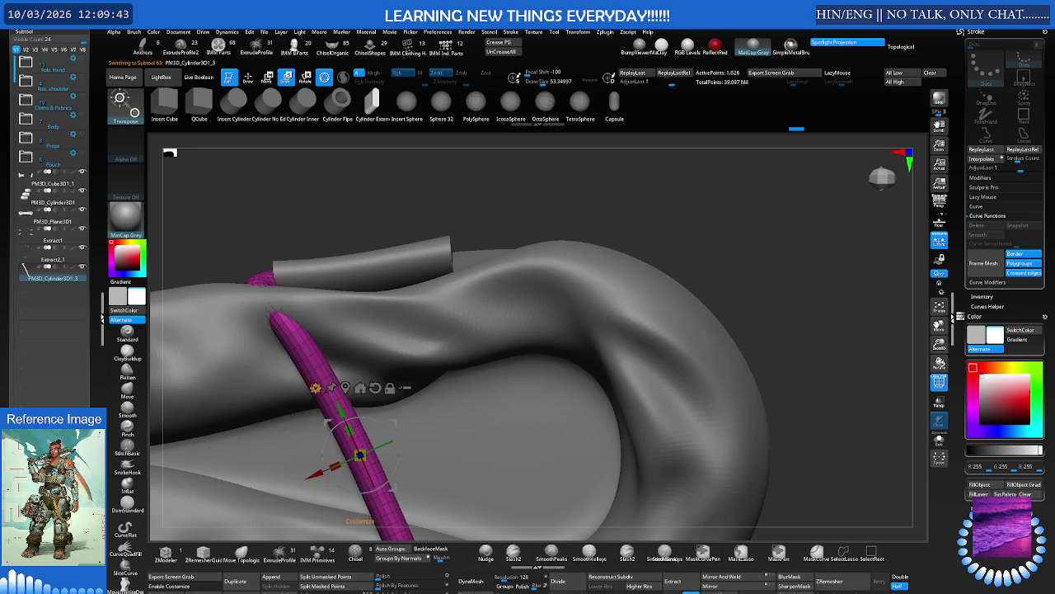
click(315, 387)
click(380, 426)
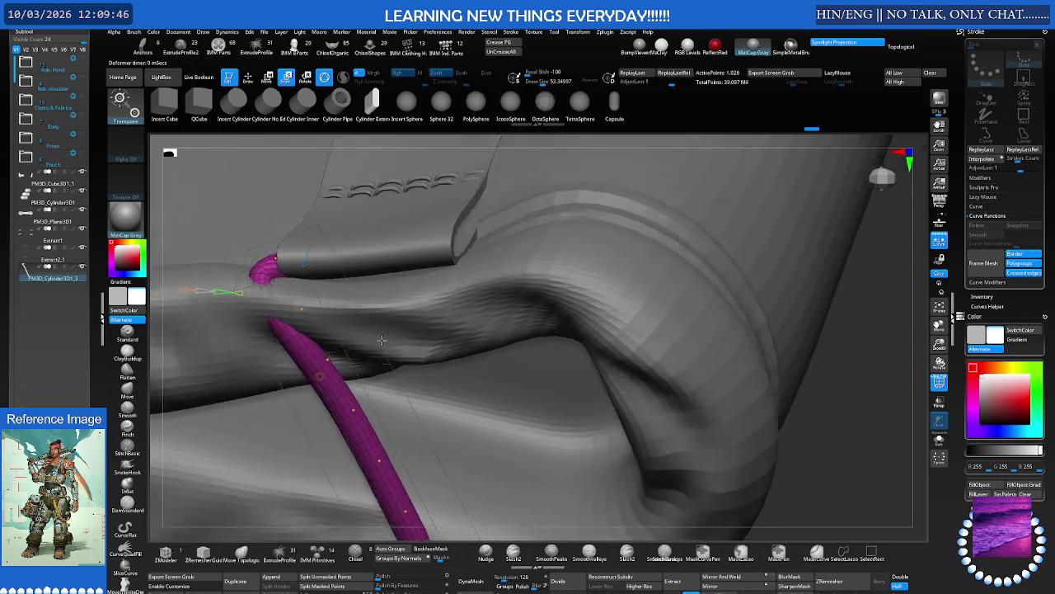
mouse_move(386, 313)
right_down()
mouse_move(394, 306)
mouse_move(329, 353)
right_up()
mouse_move(271, 251)
mouse_down()
mouse_move(284, 210)
mouse_move(272, 251)
mouse_up()
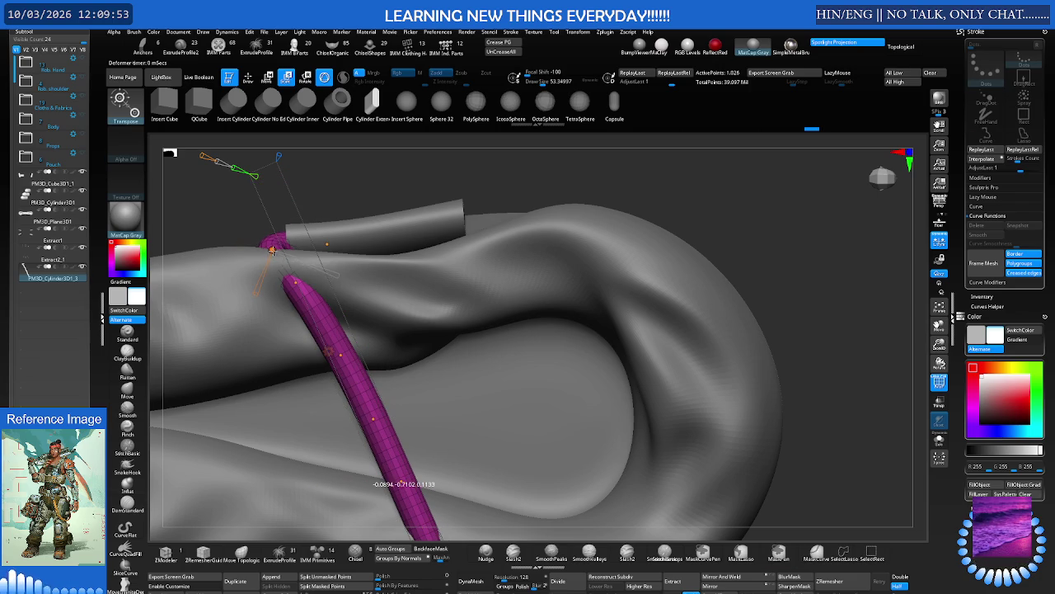
mouse_move(293, 281)
right_down()
mouse_move(270, 291)
mouse_move(364, 260)
right_up()
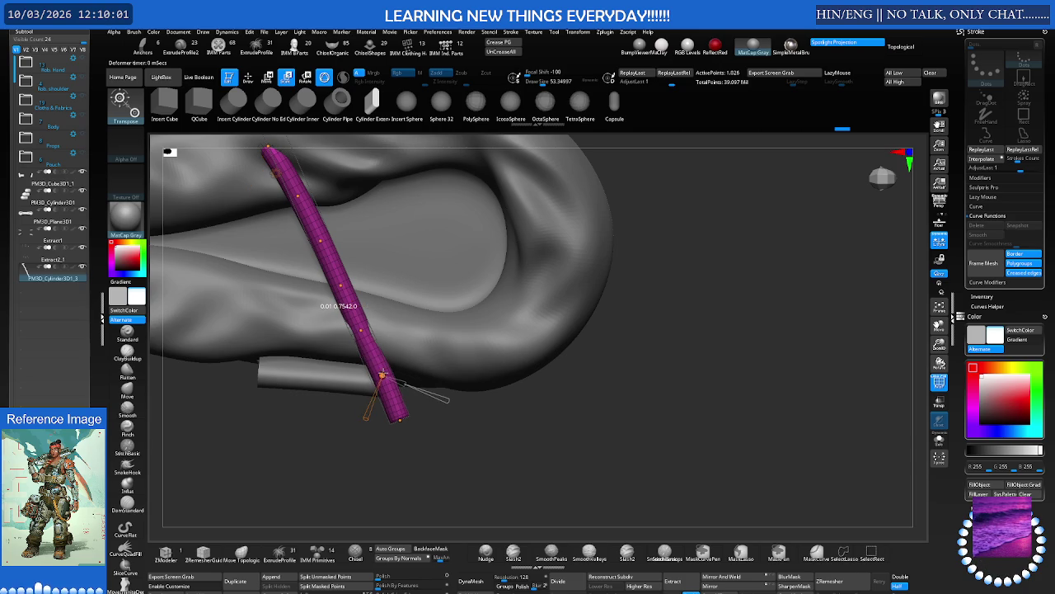
right_drag(381, 387, 381, 285)
mouse_move(388, 330)
right_down()
mouse_move(389, 347)
mouse_move(358, 384)
mouse_move(383, 360)
right_up()
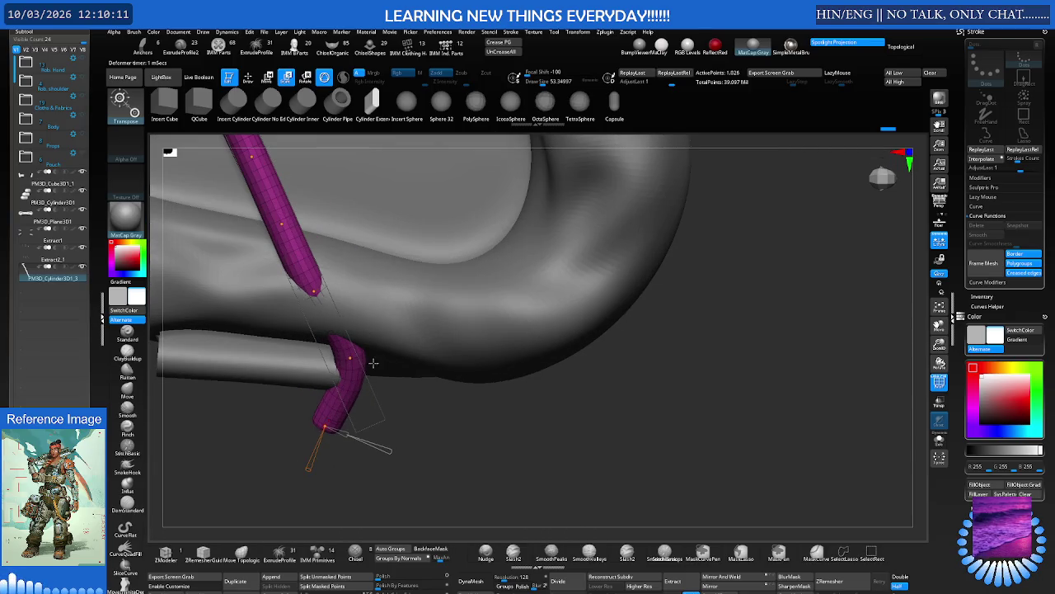
Bend the rod's lower end around the strap's other edge, then zoom out to the whole loop
mouse_move(326, 427)
mouse_down()
mouse_move(301, 368)
mouse_move(434, 386)
mouse_up()
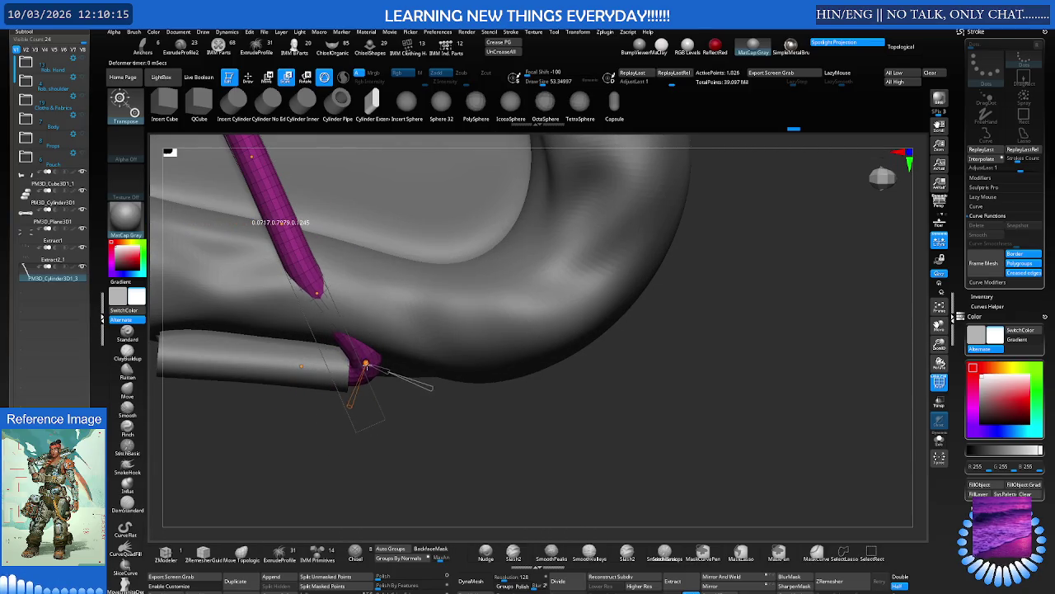
mouse_move(317, 292)
right_down()
mouse_move(311, 285)
mouse_move(348, 303)
right_up()
drag(347, 323, 354, 351)
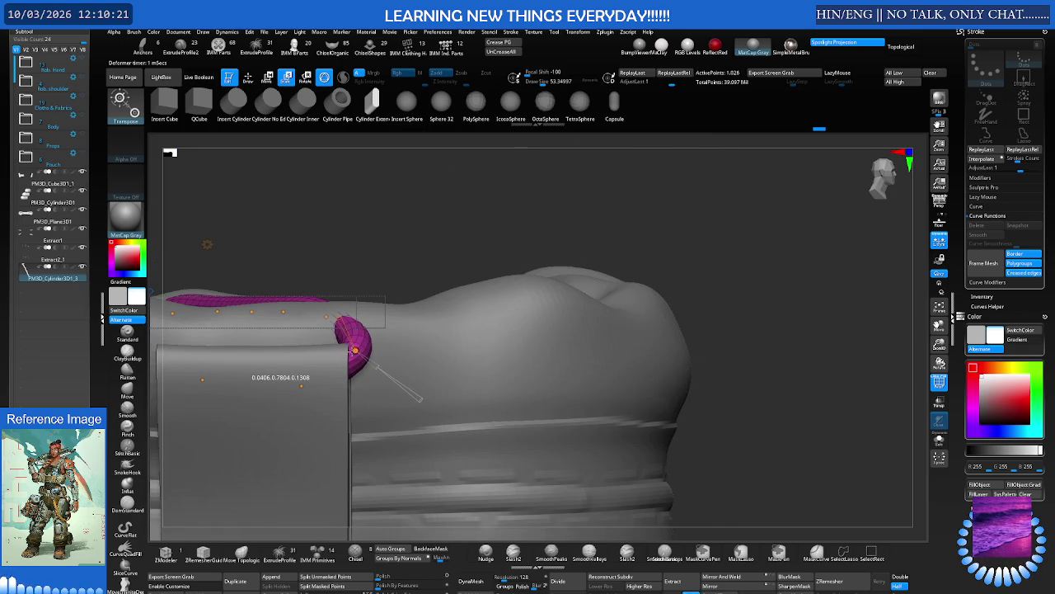
right_drag(330, 301, 321, 285)
drag(322, 285, 319, 281)
right_drag(318, 281, 322, 244)
drag(320, 306, 319, 314)
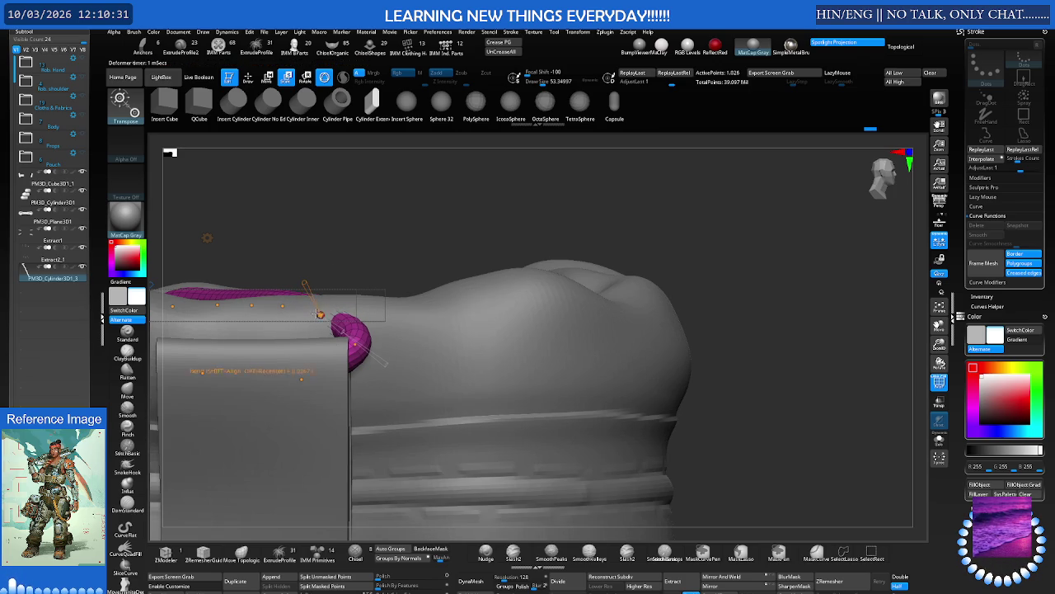
mouse_move(319, 313)
right_down()
mouse_move(342, 304)
mouse_move(299, 283)
mouse_move(470, 263)
mouse_move(444, 283)
mouse_move(439, 264)
mouse_move(385, 271)
right_up()
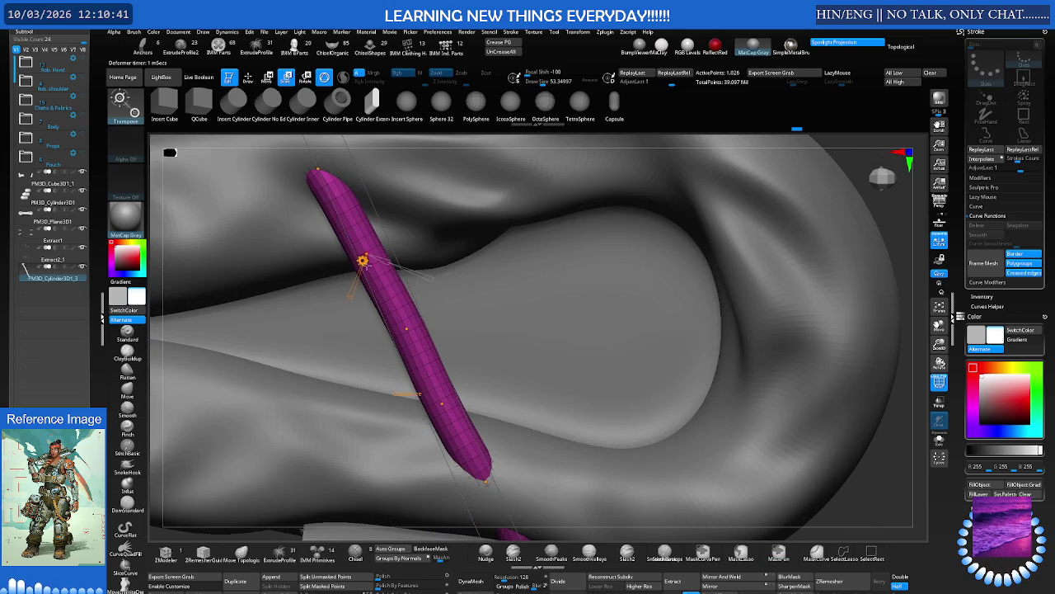
drag(390, 373, 405, 330)
mouse_move(405, 330)
right_down()
mouse_move(420, 259)
mouse_move(425, 317)
mouse_move(406, 324)
mouse_move(413, 309)
mouse_move(440, 306)
mouse_move(449, 292)
mouse_move(438, 299)
mouse_move(436, 278)
mouse_move(390, 287)
right_up()
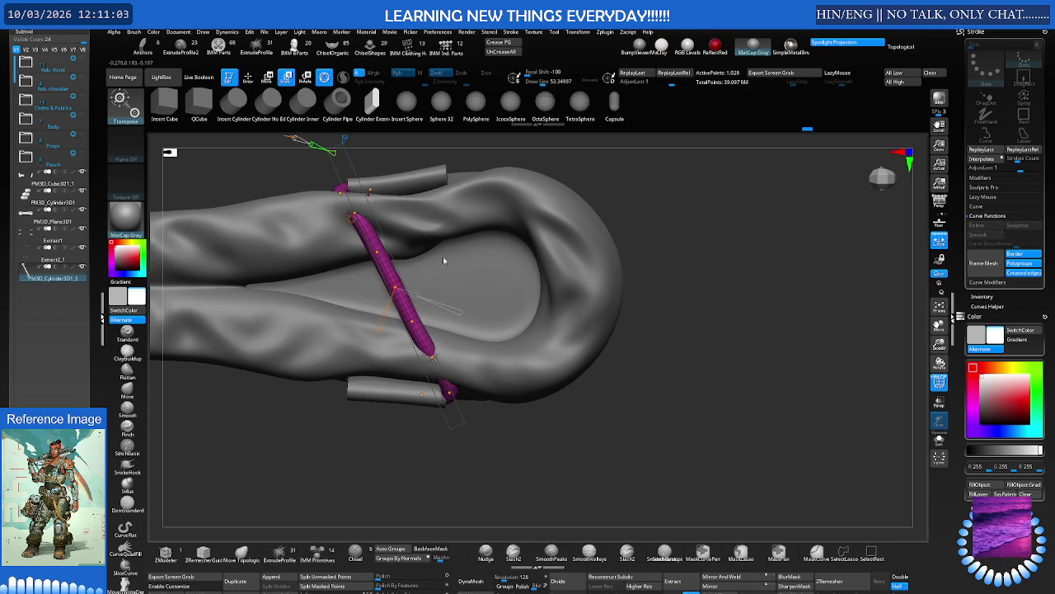
drag(445, 257, 385, 218)
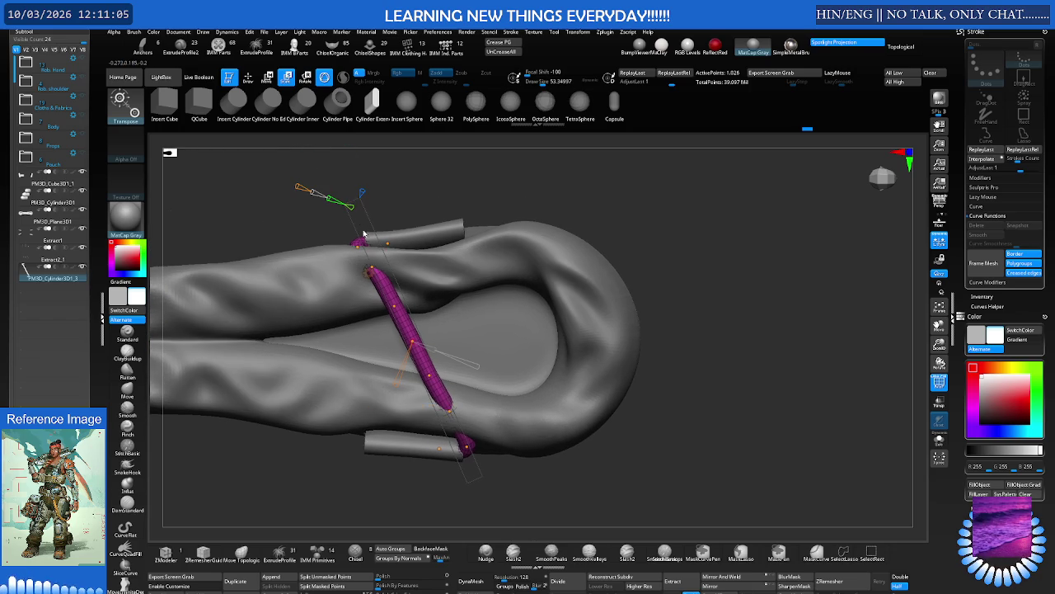
Reset the gizmo on the rod, Ctrl-drag a duplicate to the right, then undo it
click(369, 273)
click(428, 277)
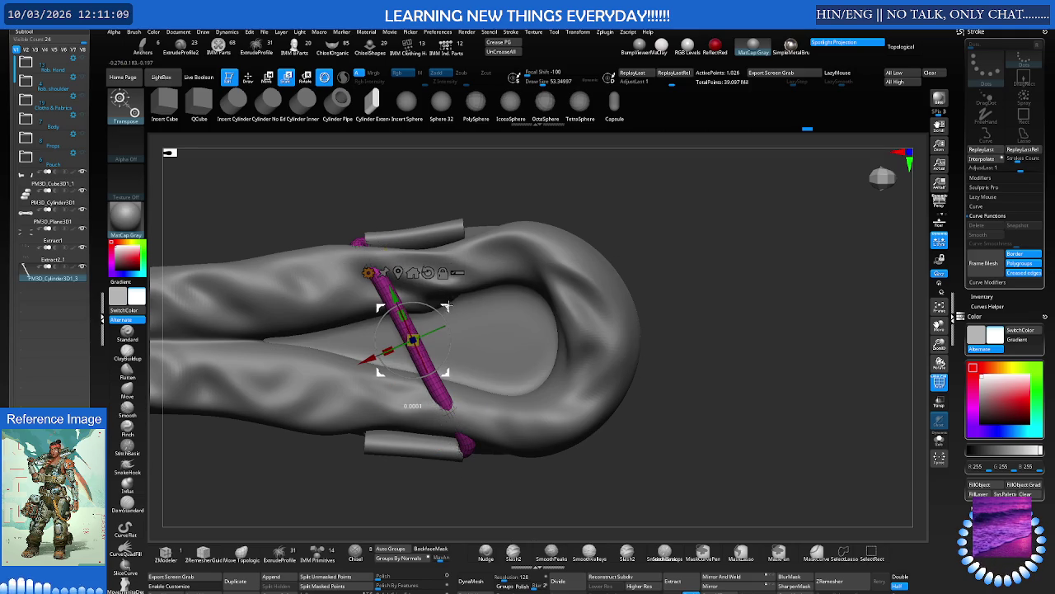
ctrl+drag(412, 339, 499, 336)
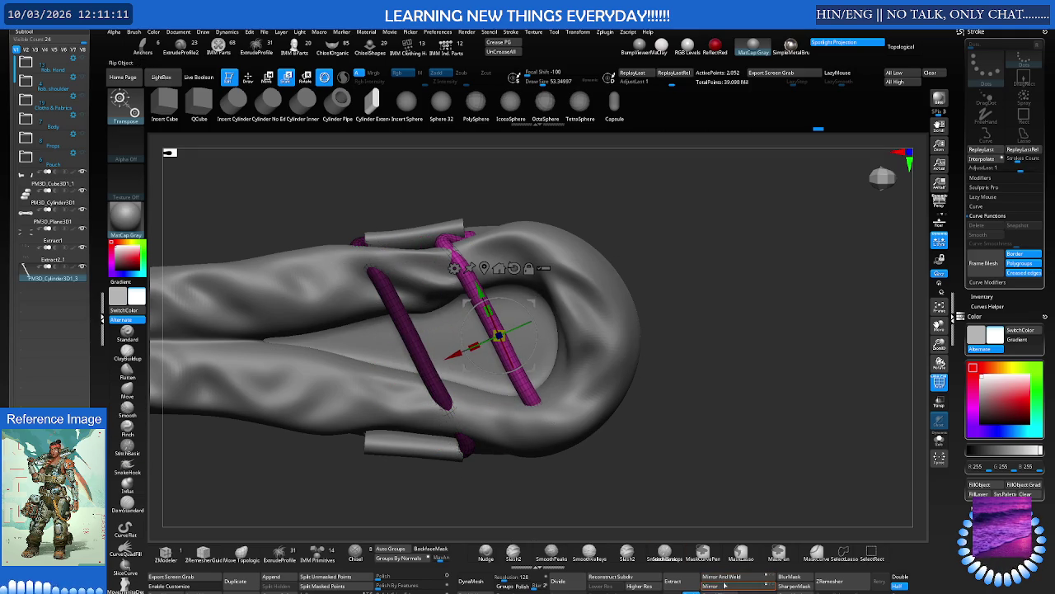
key(ctrl+z)
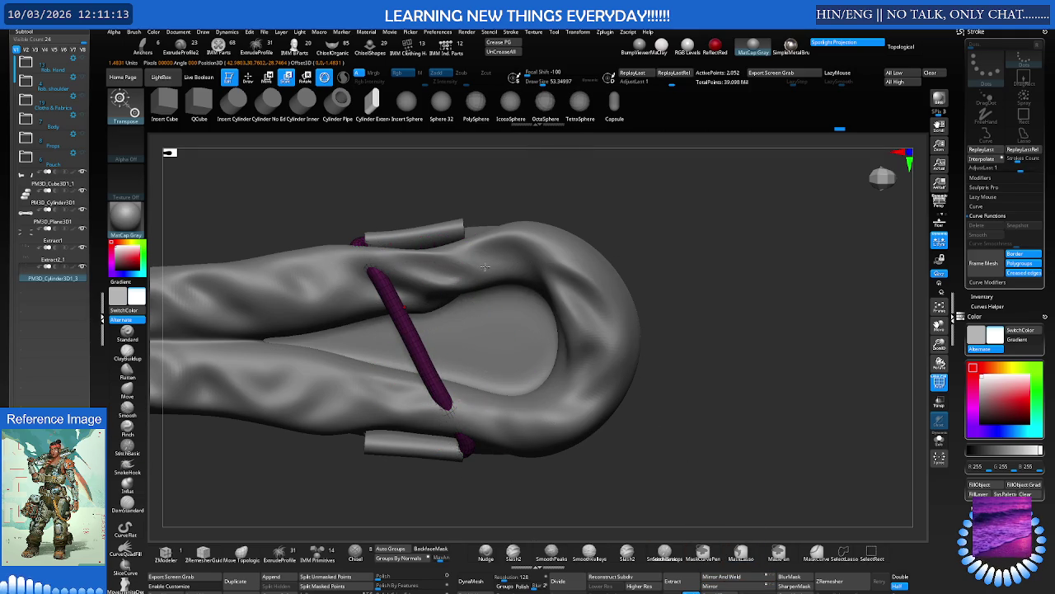
key(ctrl+z)
key(ctrl+z)
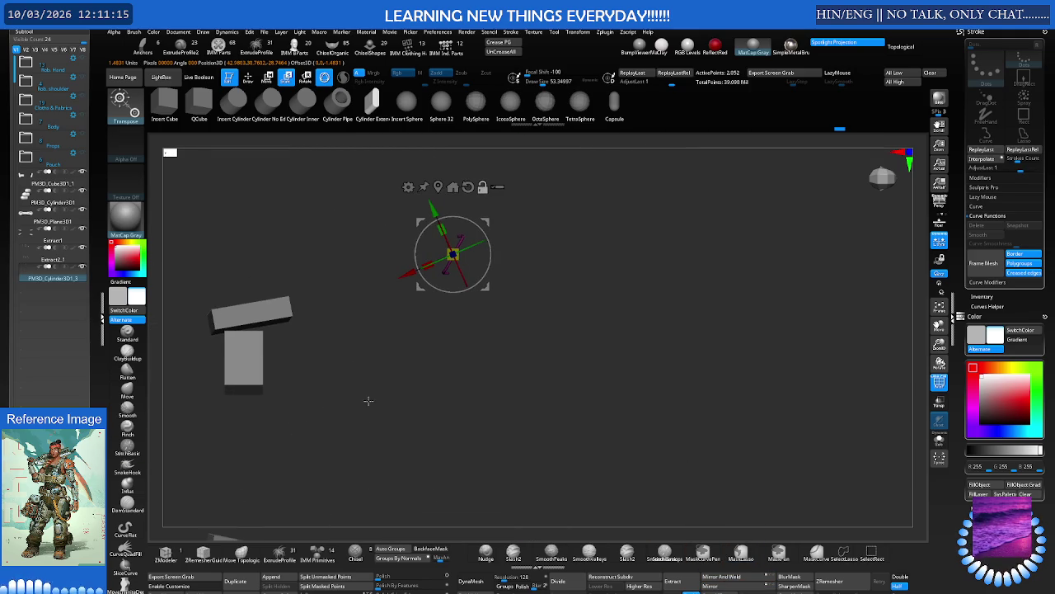